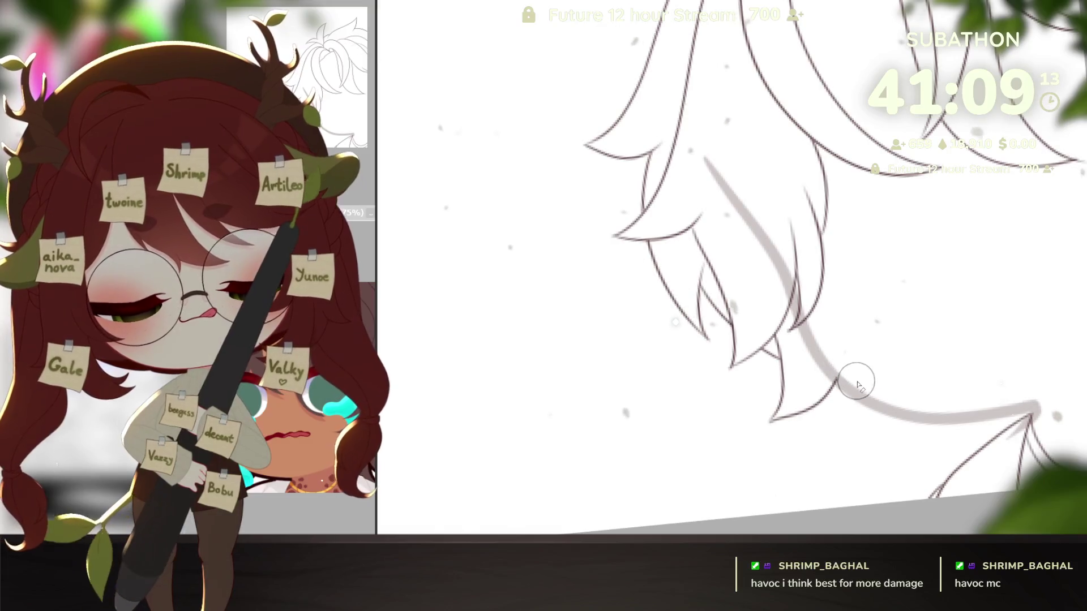
Rotate and enlarge the view onto the hair sketch, then zoom out to the full page
left_click_drag(846, 362, 921, 449)
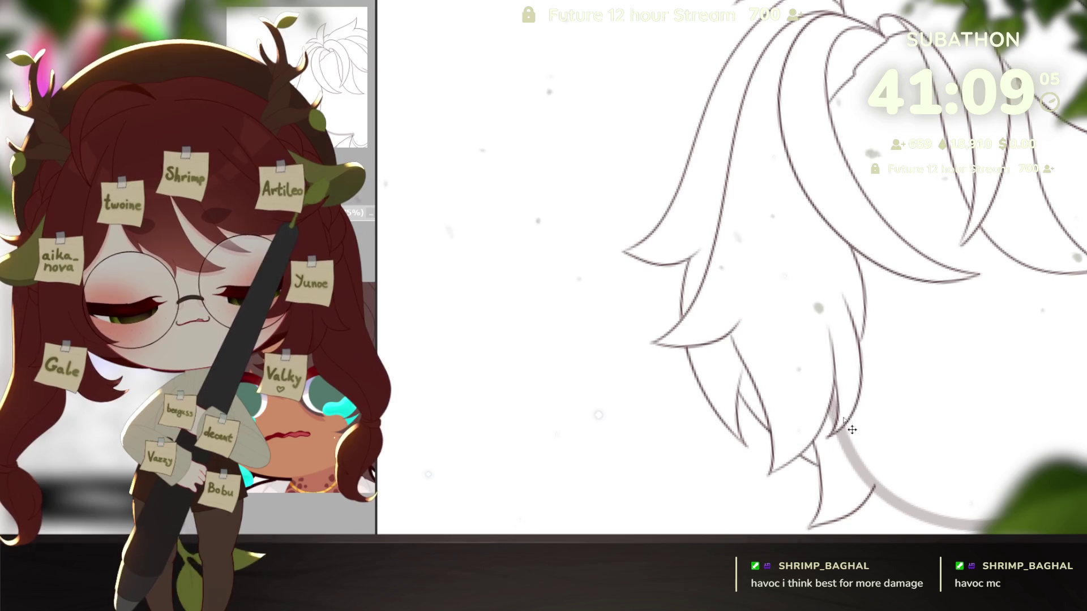
mouse_move(972, 444)
left_mouse_down()
mouse_move(924, 403)
mouse_move(906, 435)
left_mouse_up()
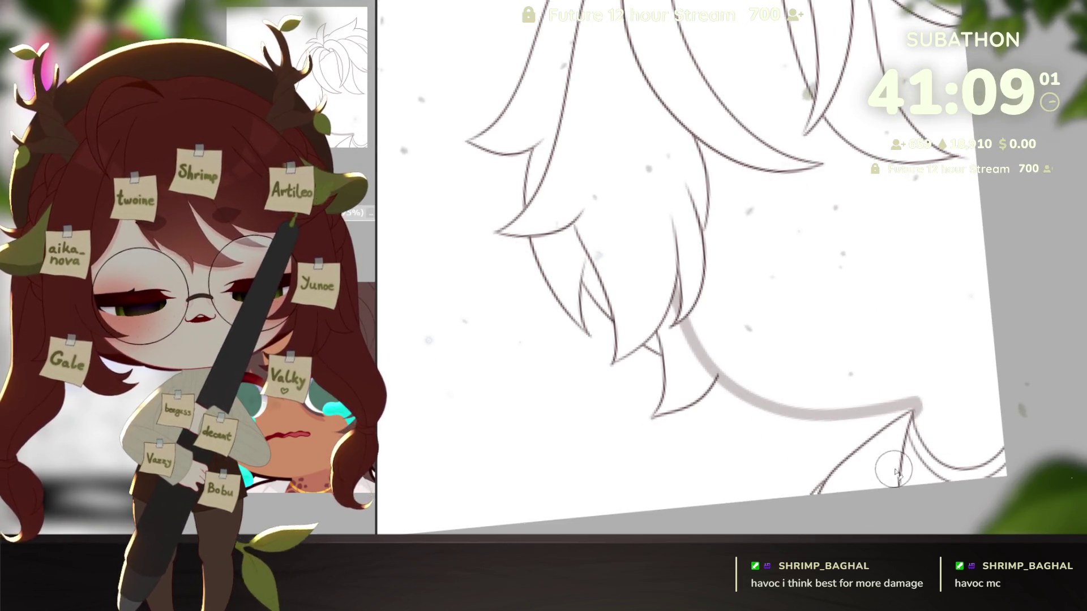
left_click(955, 478, "ctrl+alt")
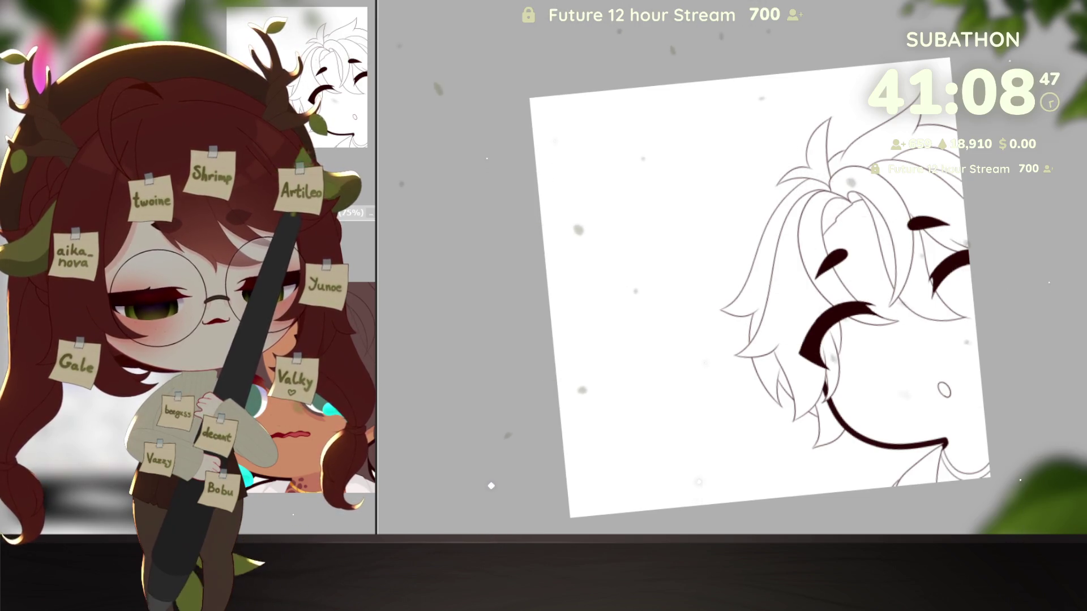
Hide the facial line art and fill the head area tan, discarding a blue-purple hair fill
key("ctrl+z")
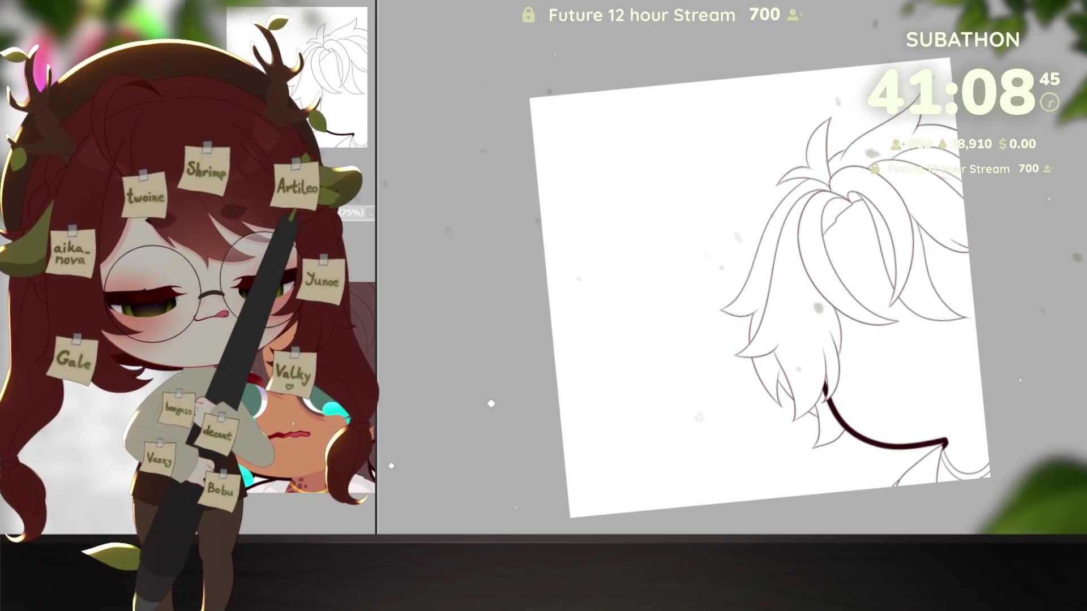
left_click(907, 292)
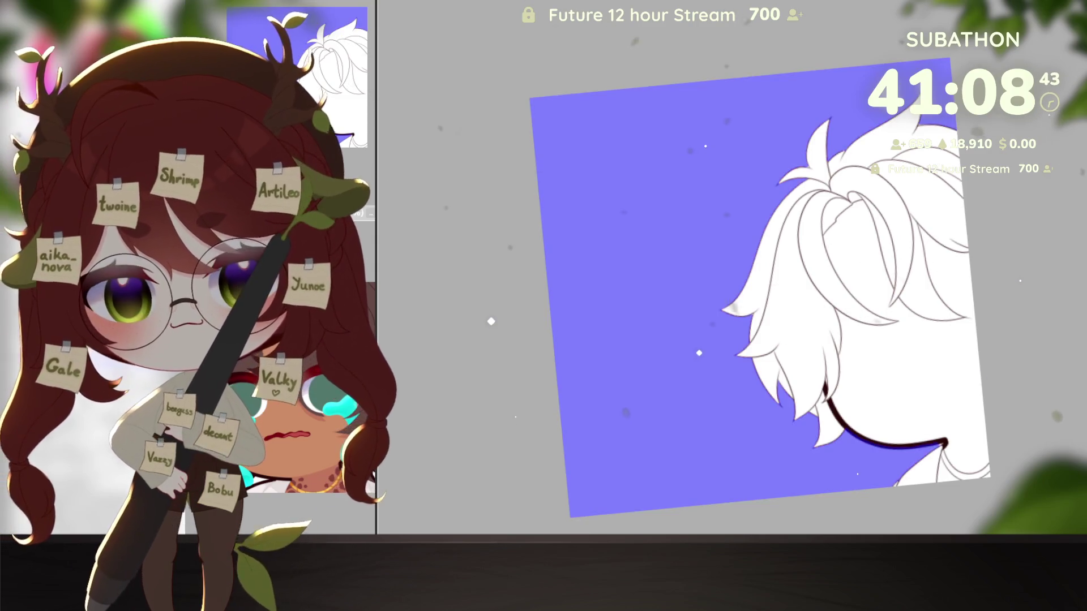
key("ctrl+z")
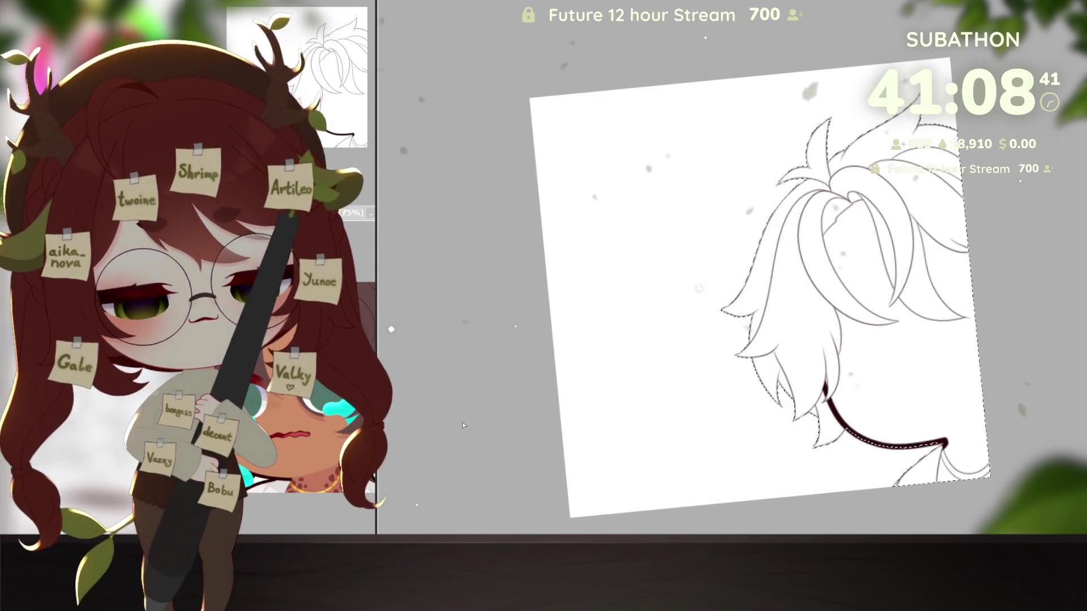
left_click(908, 292)
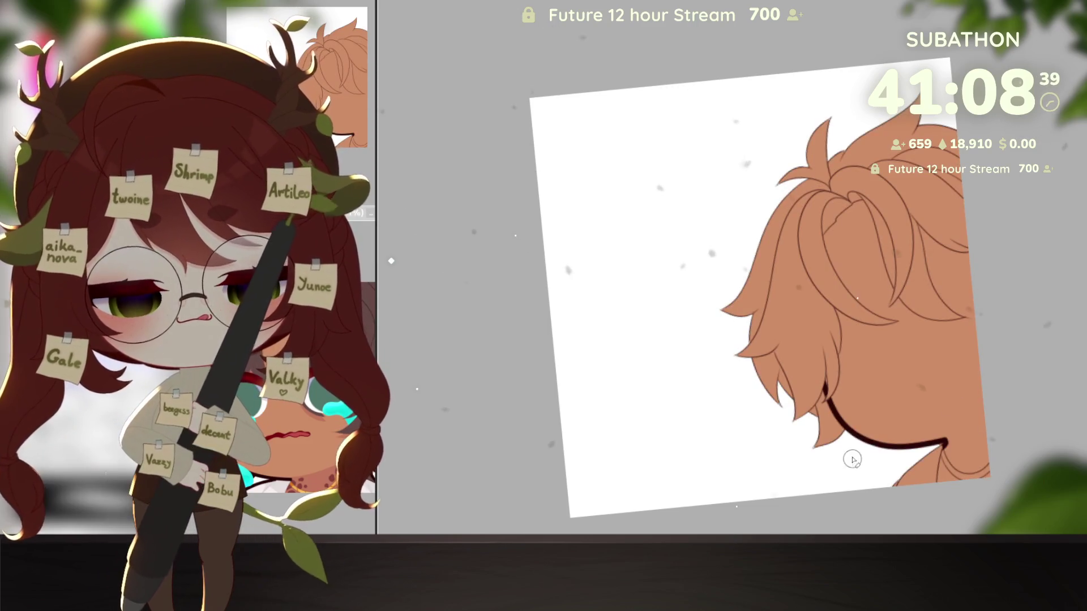
Erase the tan overspill along the hair's left, upper-left and lower-right edges
mouse_move(719, 279)
left_mouse_down()
mouse_move(761, 385)
mouse_move(822, 461)
left_mouse_up()
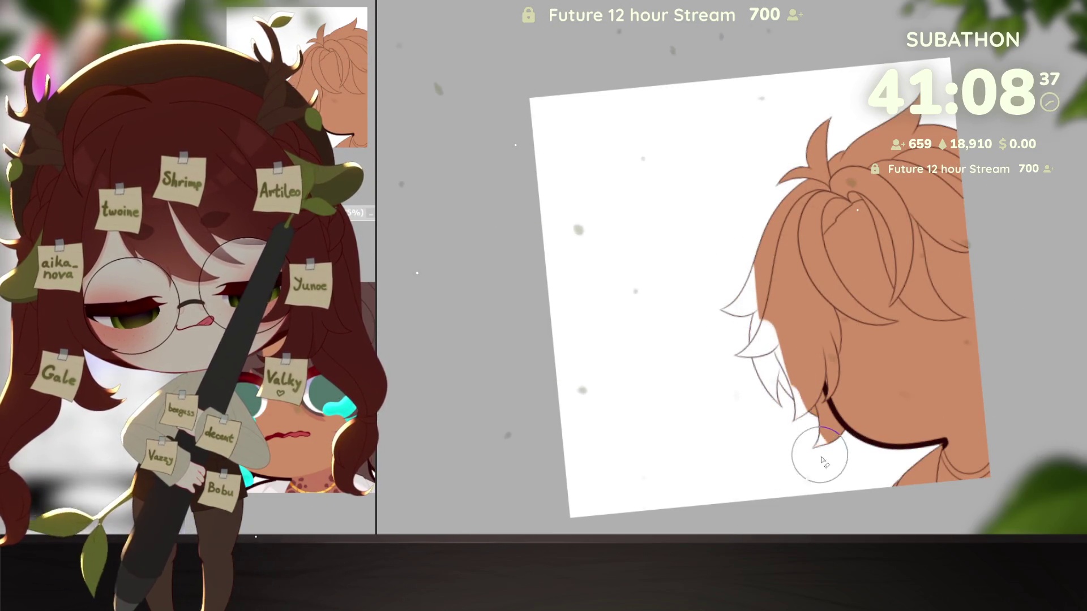
left_click_drag(936, 450, 898, 485)
mouse_move(752, 288)
left_mouse_down()
mouse_move(883, 116)
mouse_move(921, 128)
left_mouse_up()
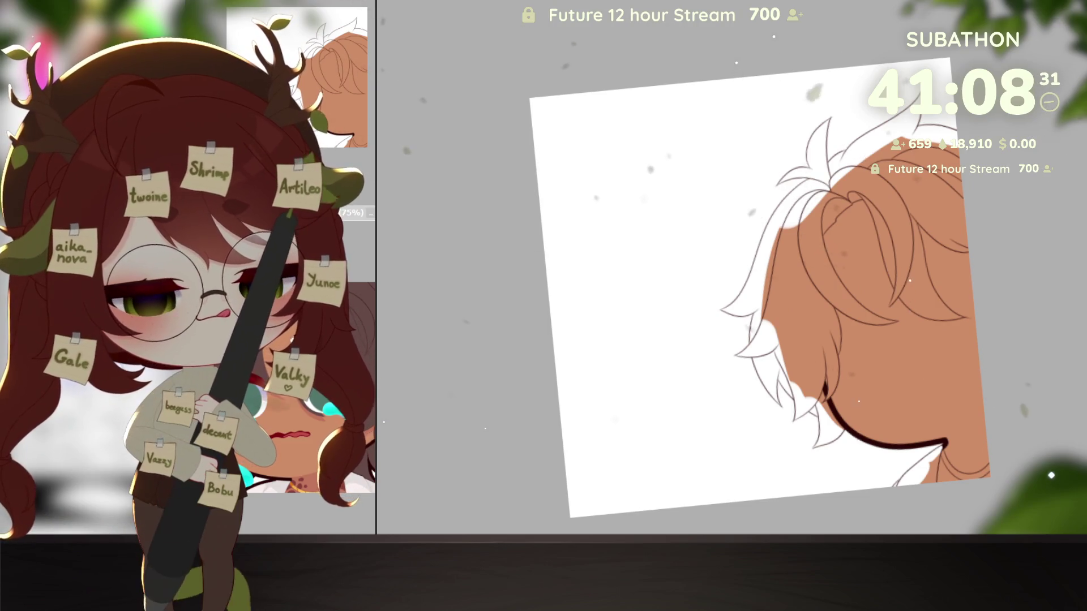
Try purple fills on six hair strands and tufts, then undo them
left_click(771, 362)
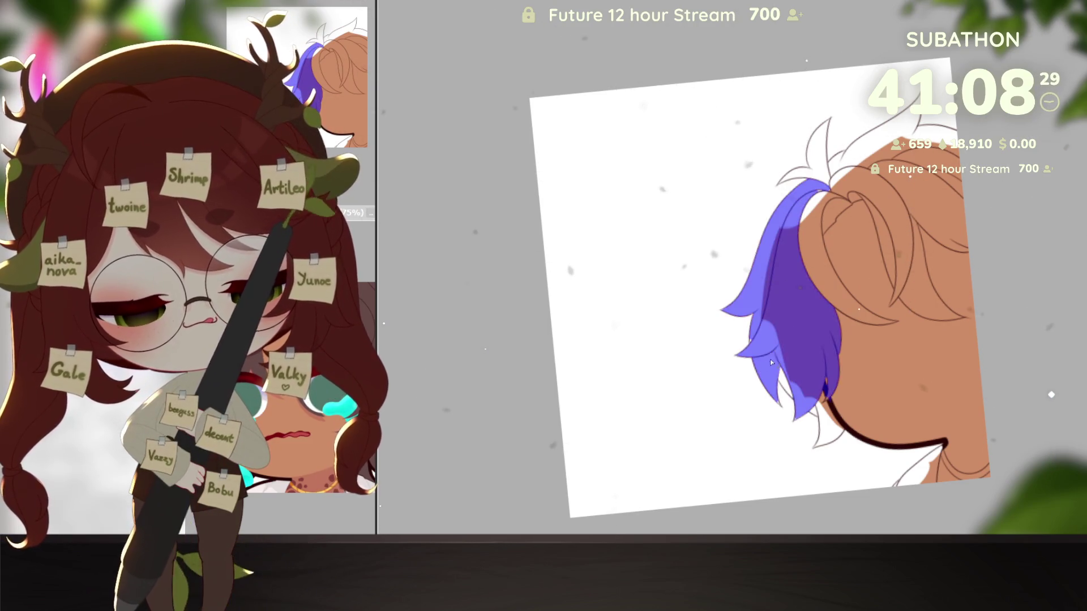
left_click(817, 233)
left_click(883, 238)
left_click(810, 164)
left_click(883, 141)
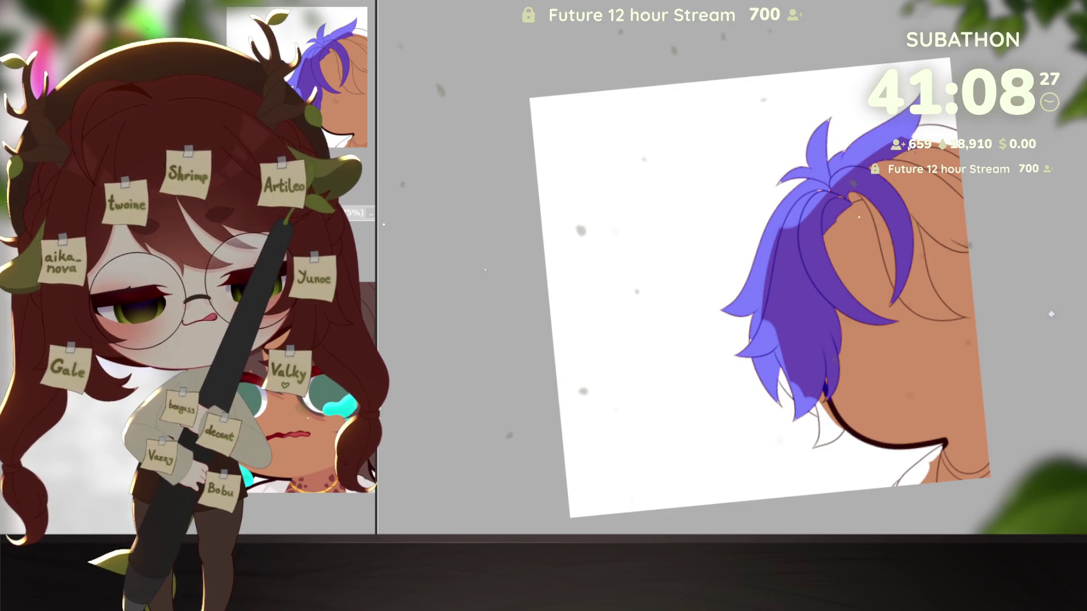
left_click(940, 209)
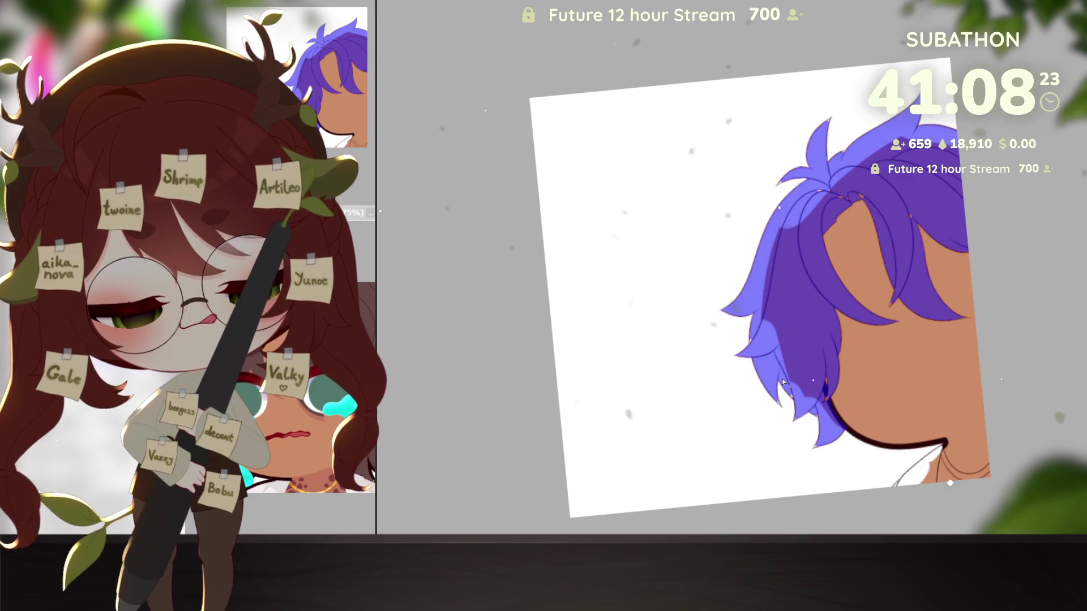
key("ctrl+z")
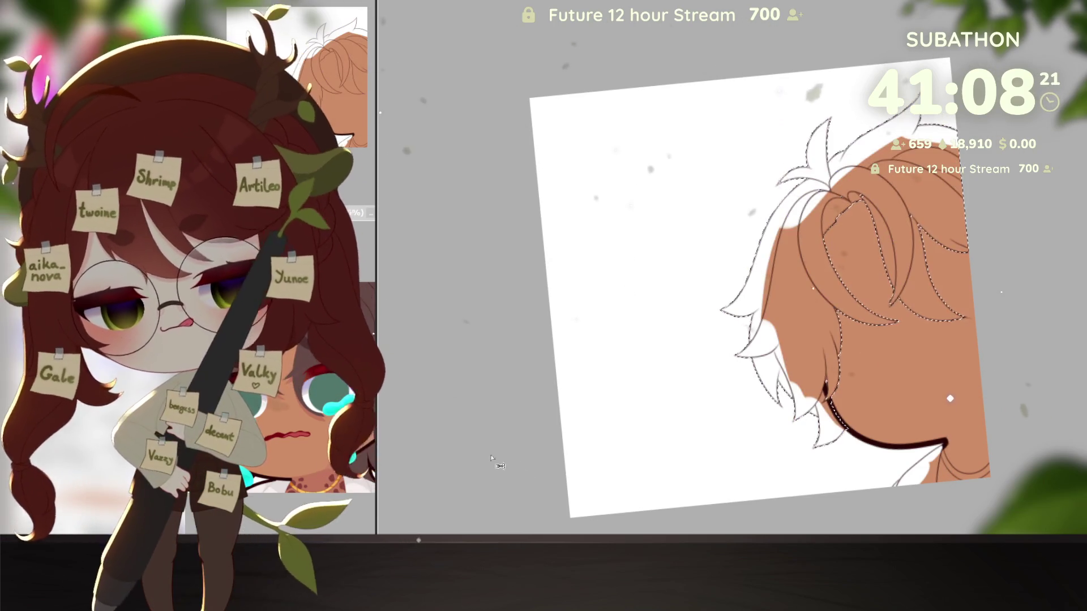
Bring back the brown hair fill and reframe the view down to the neck and collar
key("ctrl+shift+z")
key("ctrl+plus")
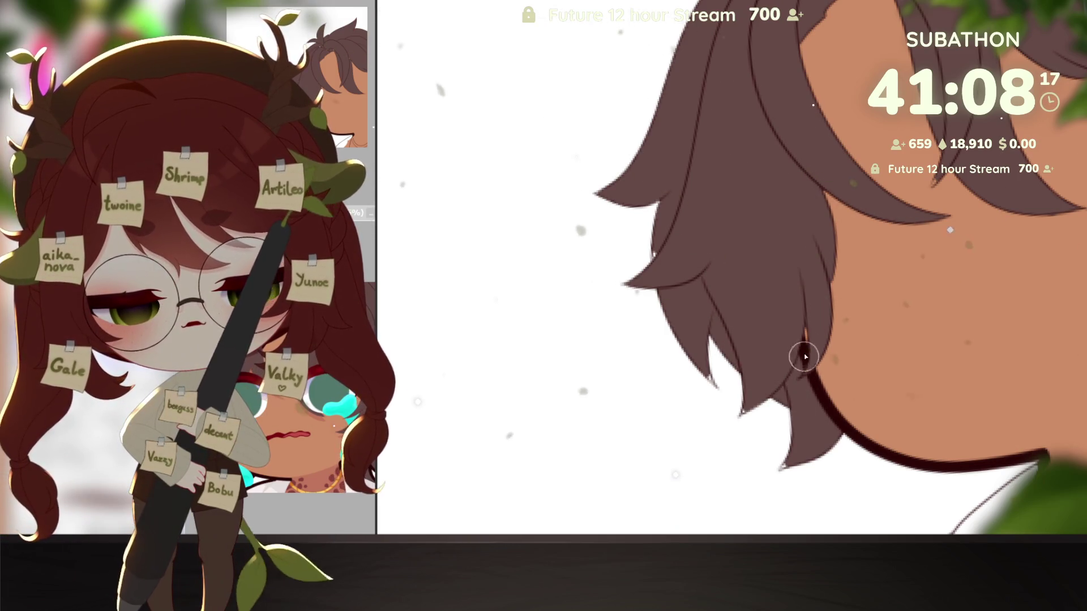
left_click_drag(745, 452, 810, 365)
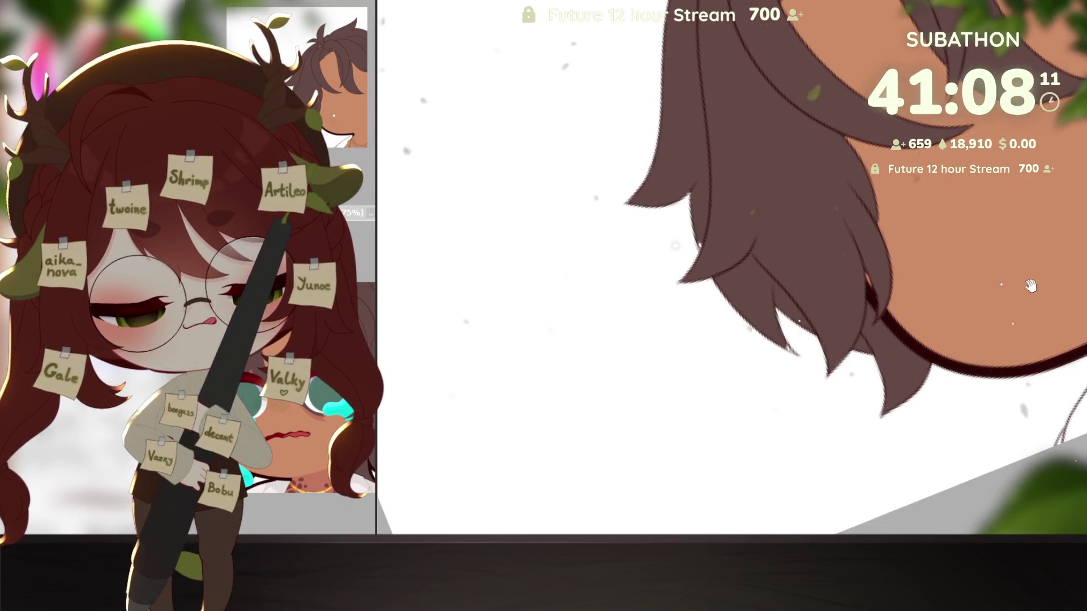
left_click_drag(1030, 286, 1059, 348)
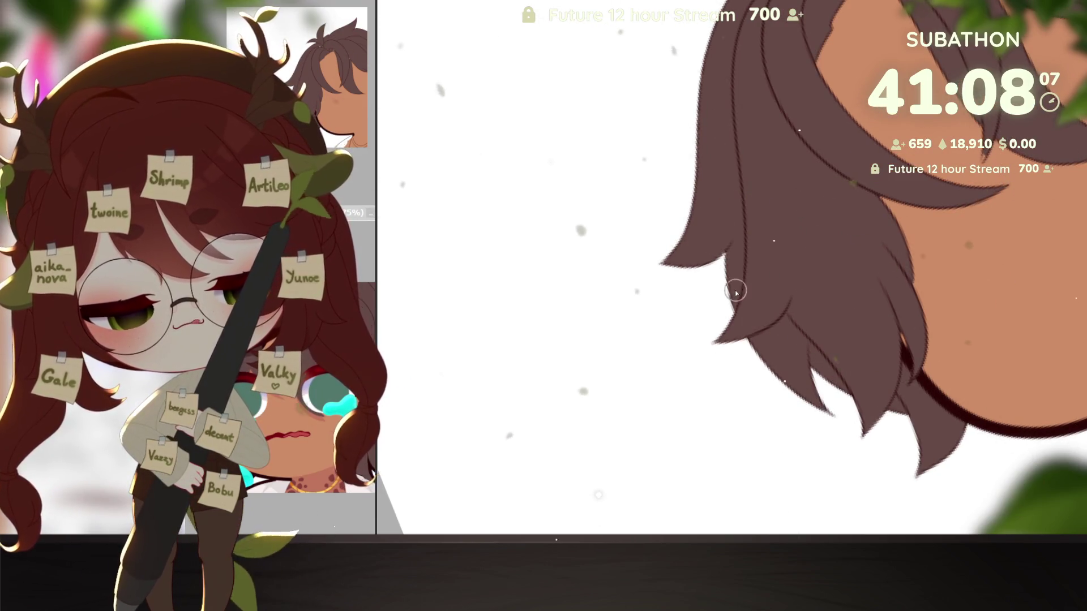
left_click_drag(816, 249, 824, 442)
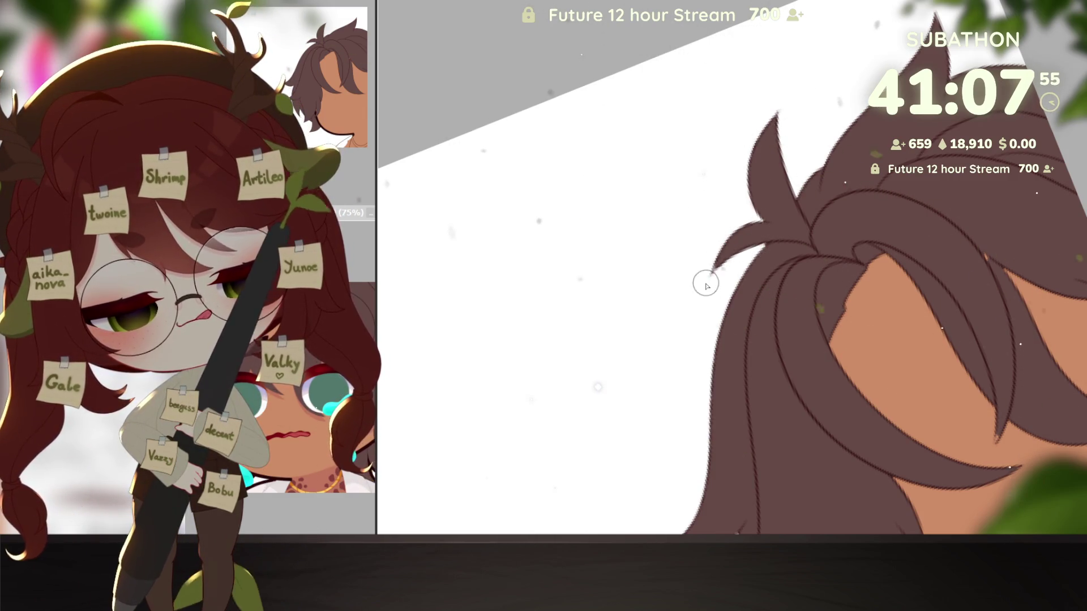
left_click_drag(951, 355, 855, 333)
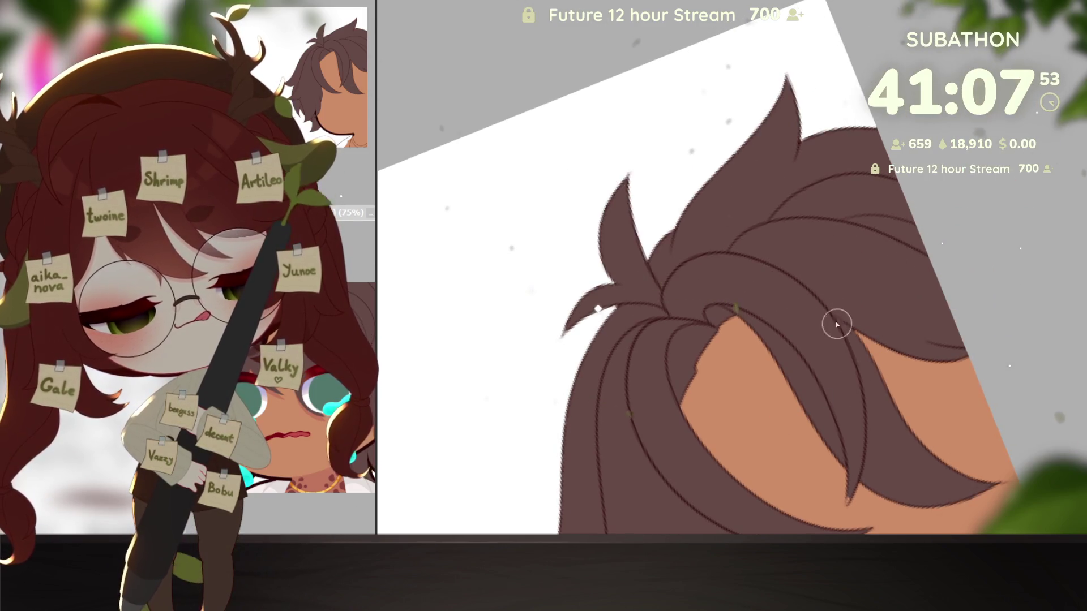
left_click_drag(859, 381, 750, 429)
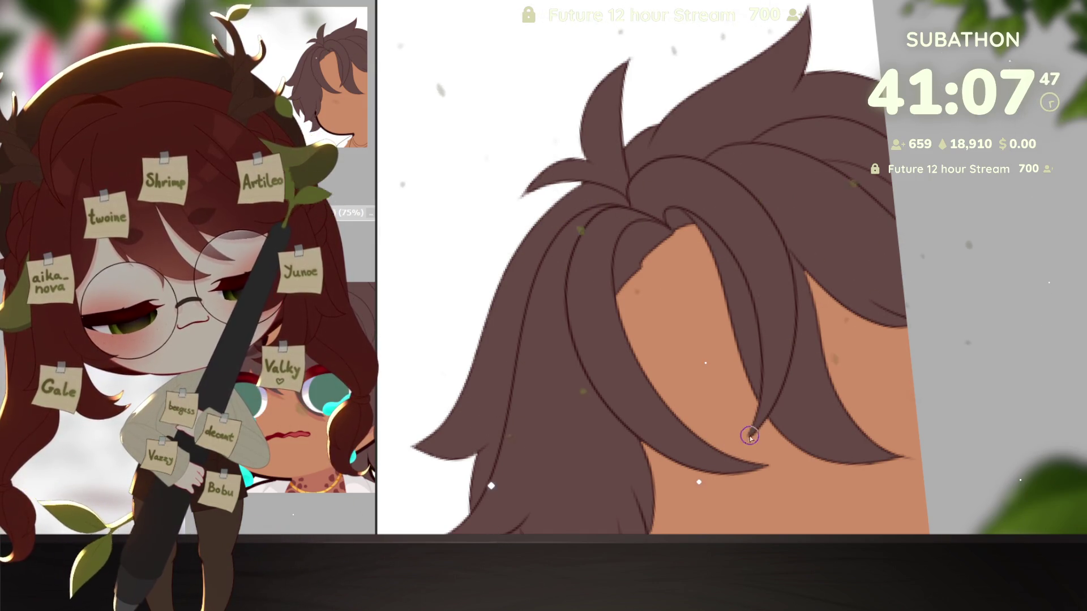
left_click_drag(776, 407, 970, 337)
Fill the collar under the chin white and remove the purple necklace fill
scroll(961, 482, "down", 3)
scroll(961, 481, "up", 1)
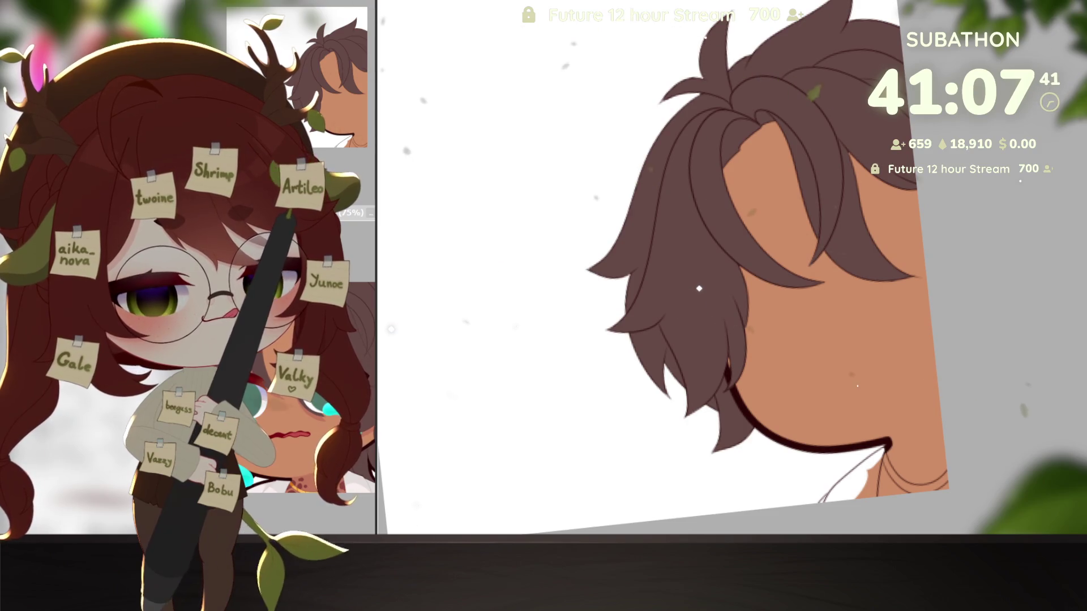
left_click(824, 502)
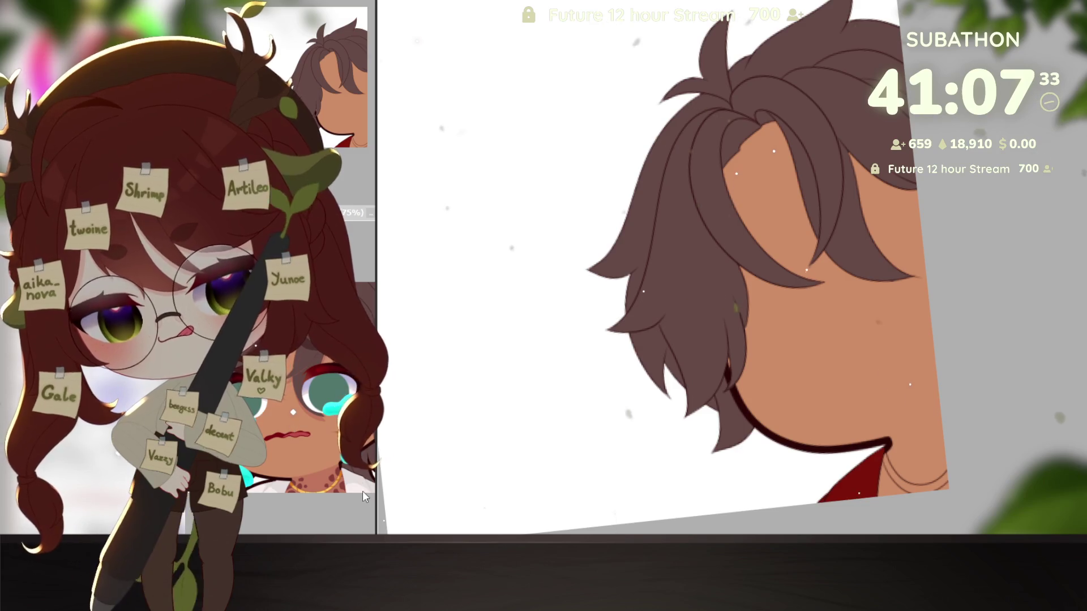
key("ctrl+z")
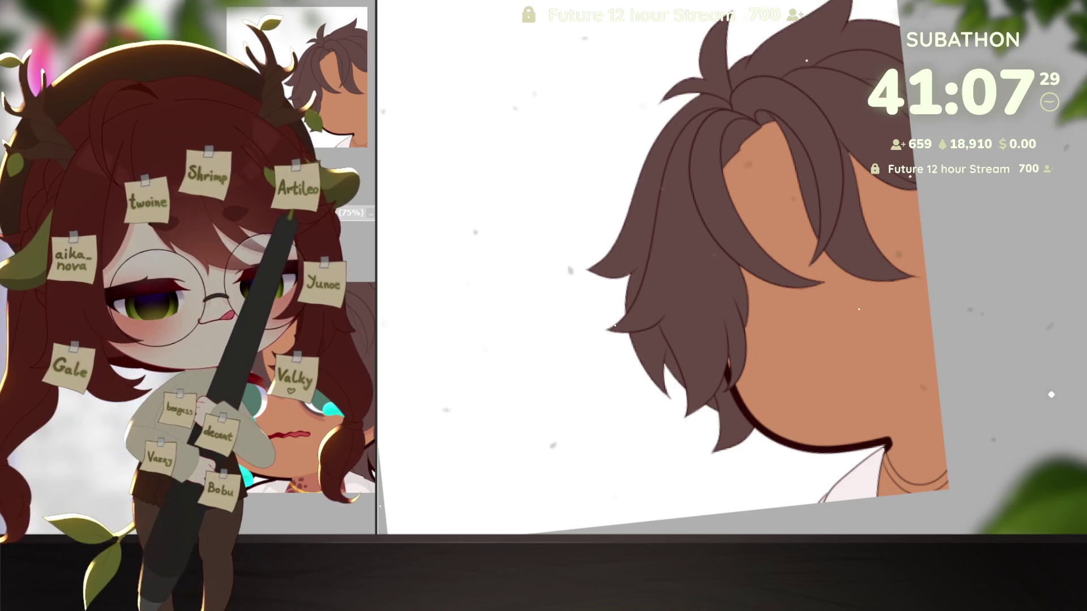
key("ctrl+z")
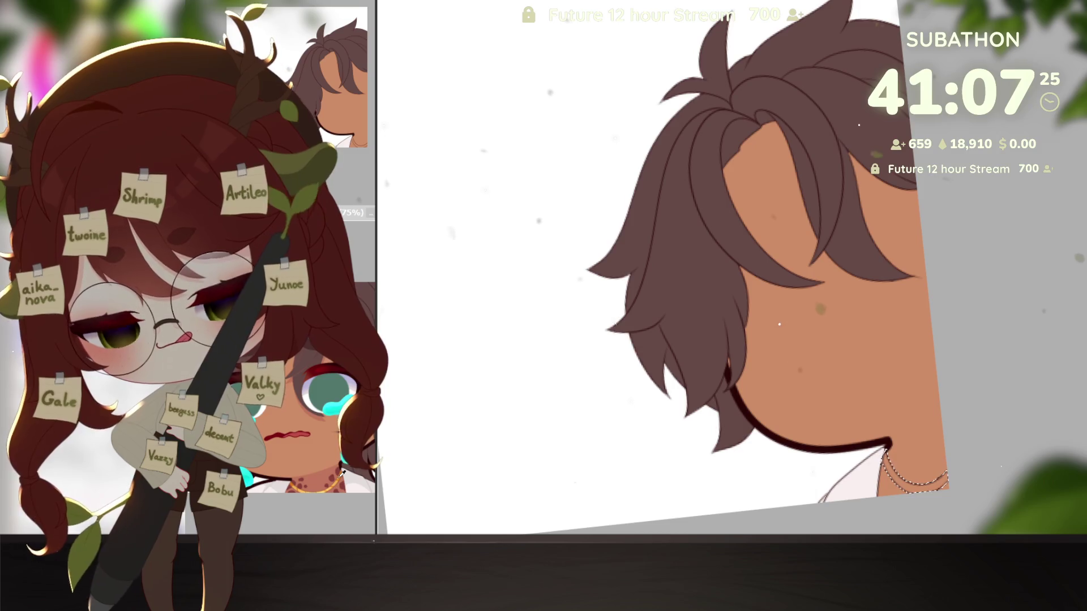
scroll(959, 419, "down", 4)
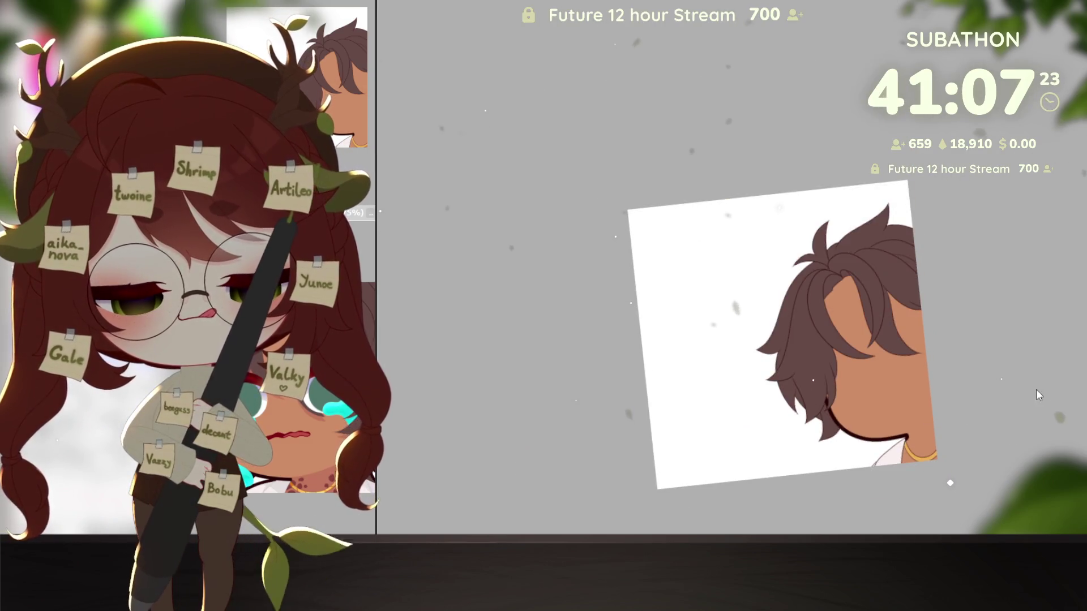
Hide the brown and tan fills, undo the chin stroke, and show grey shading and door frame
key("ctrl+z")
scroll(921, 413, "up", 2)
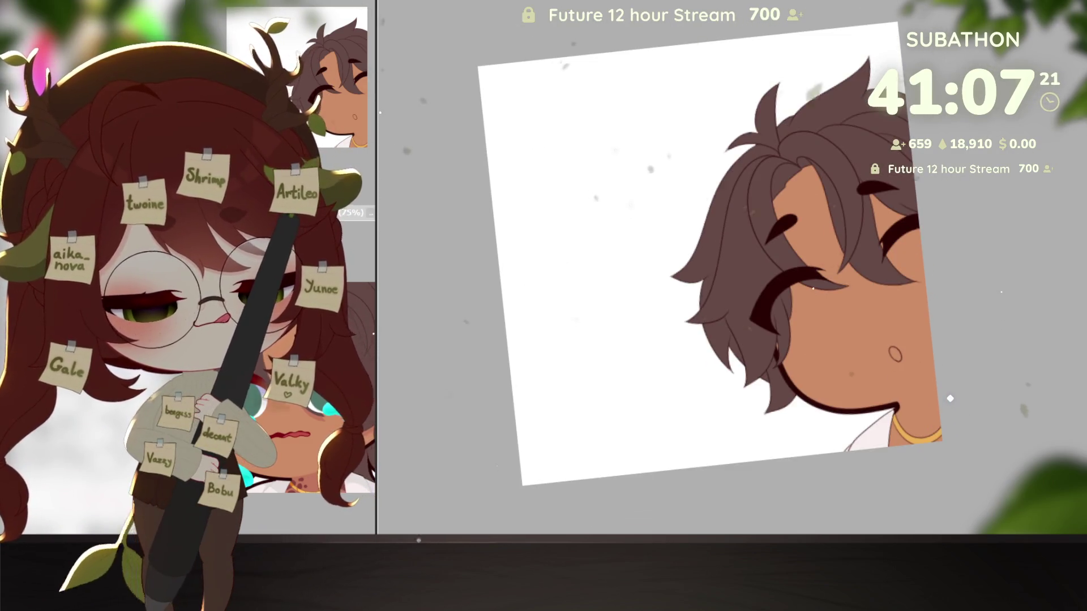
key("ctrl+z")
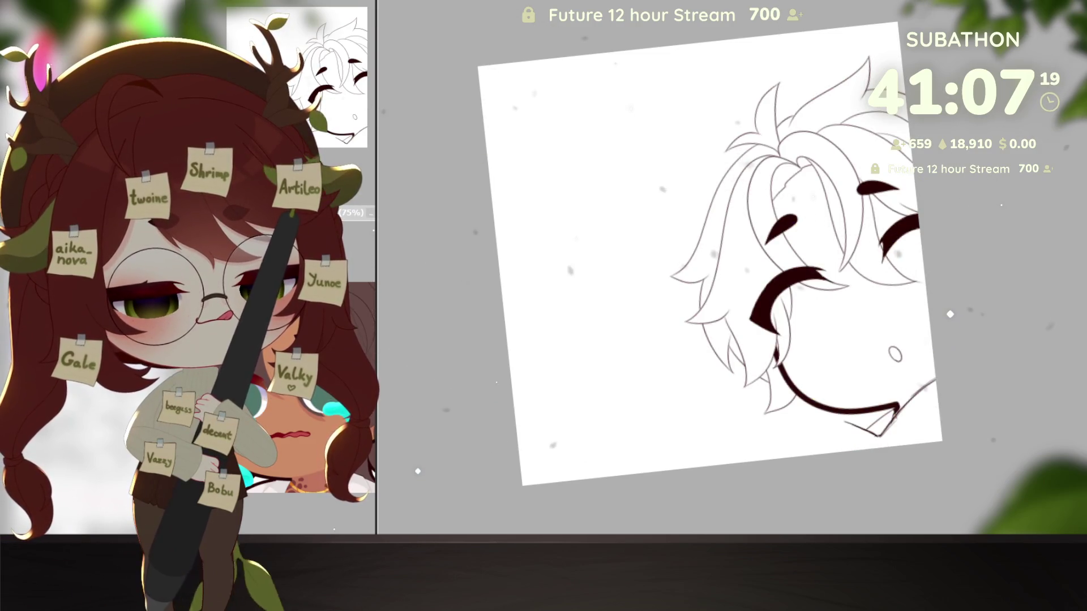
key("ctrl+z")
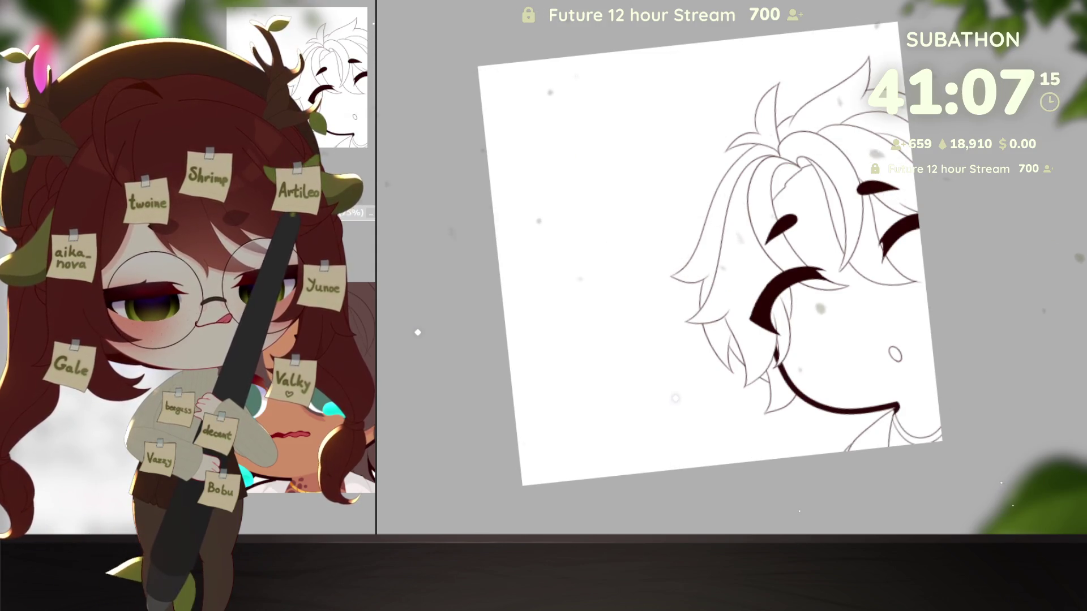
key("ctrl+y")
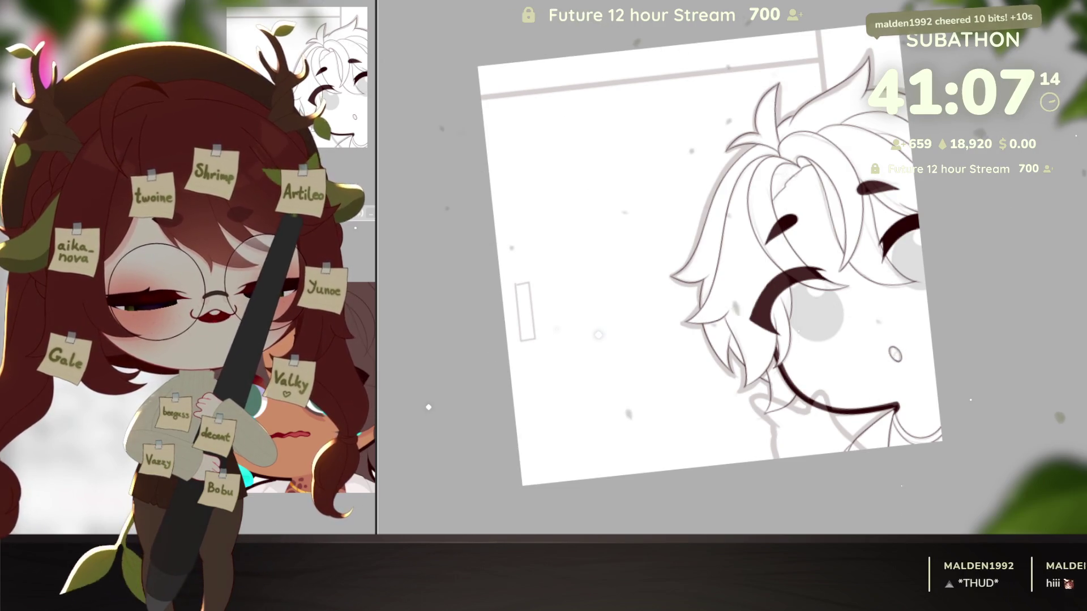
Straighten the tilted canvas view and fade the lineart to a light grey guide
key("ctrl+at")
scroll(923, 470, "up", 5)
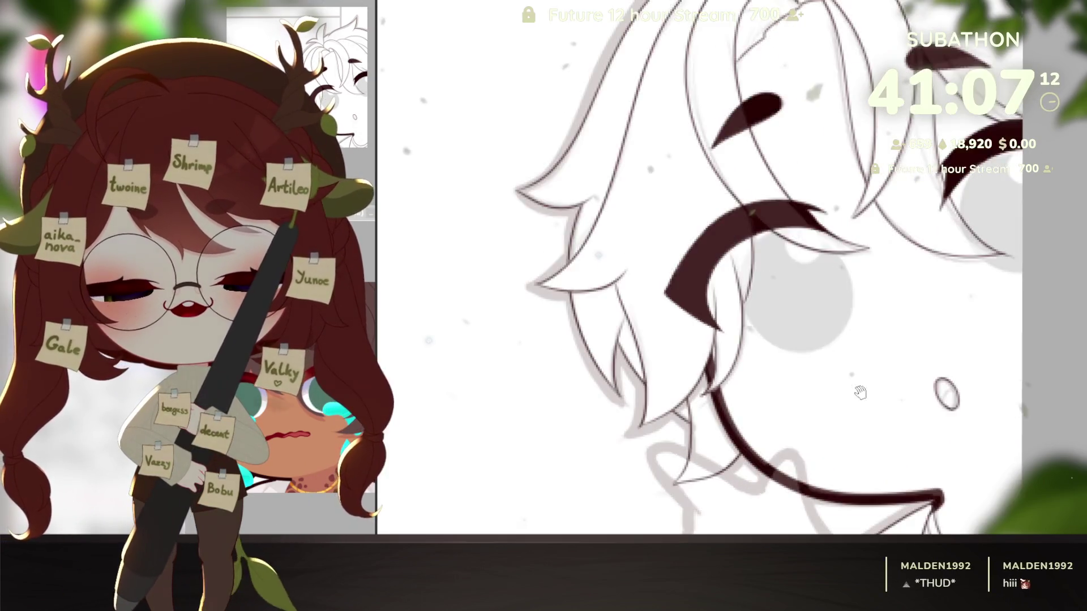
key("ctrl+z")
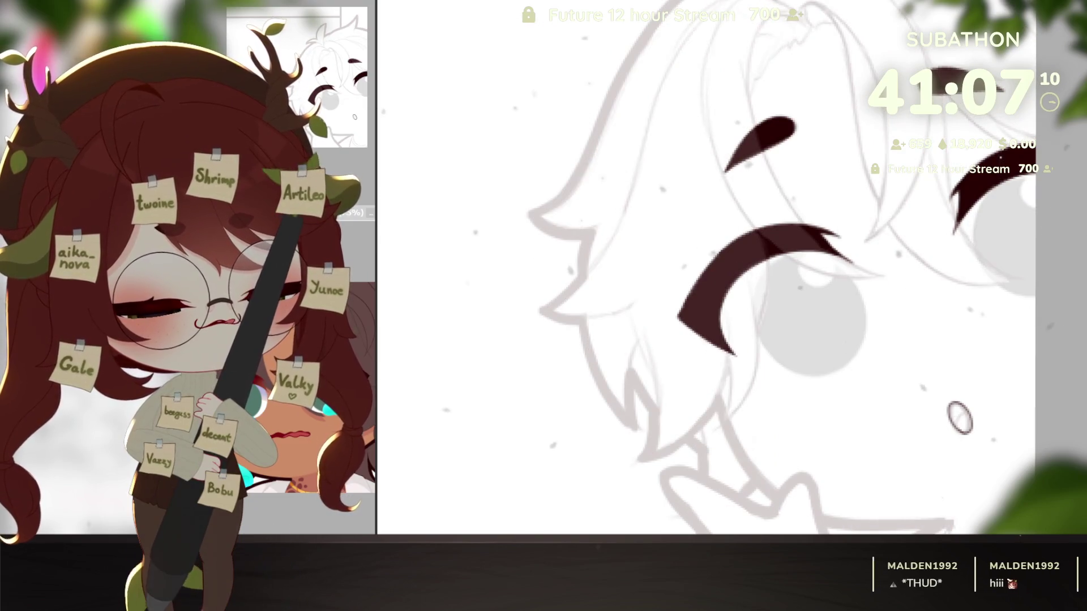
mouse_move(957, 425)
left_mouse_down()
mouse_move(990, 453)
mouse_move(881, 431)
left_mouse_up()
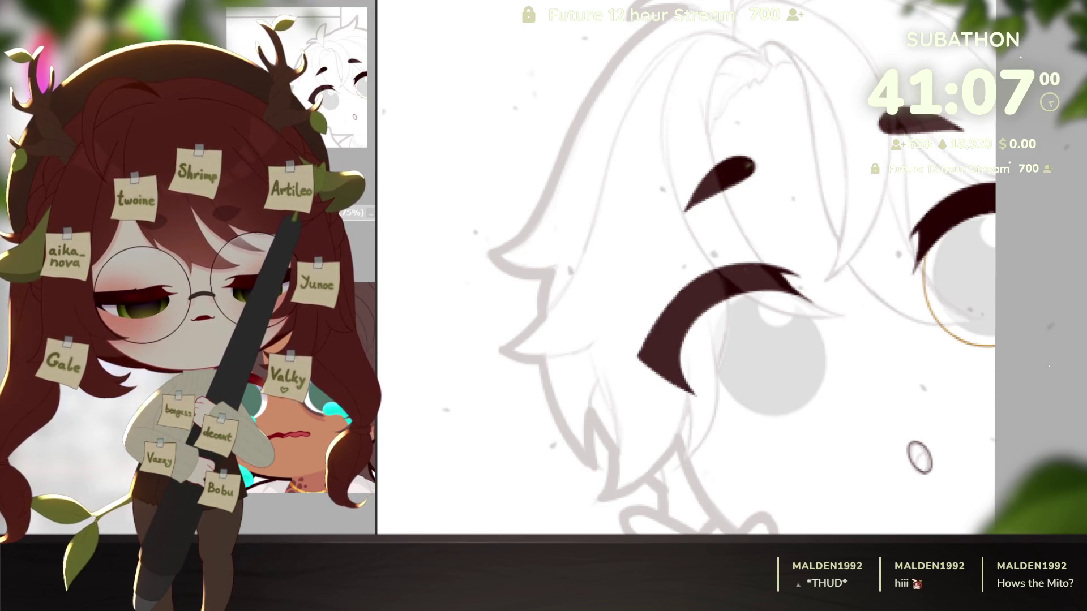
Try orange-gold fills and outlines on the irises, then undo them so the irises stay grey
left_click(957, 272)
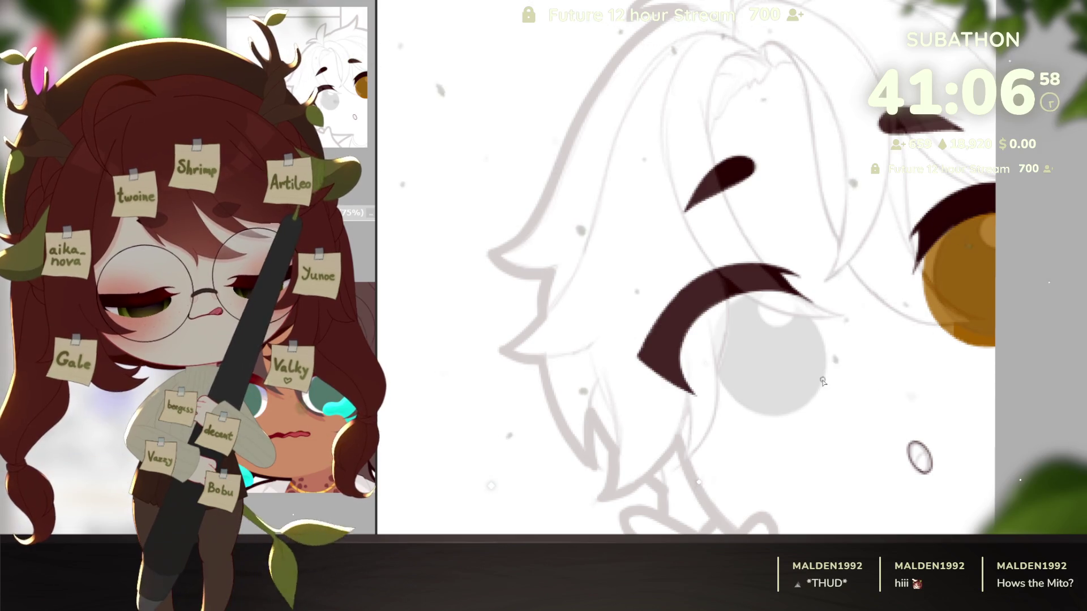
scroll(835, 192, "up", 3)
left_click_drag(836, 192, 800, 258)
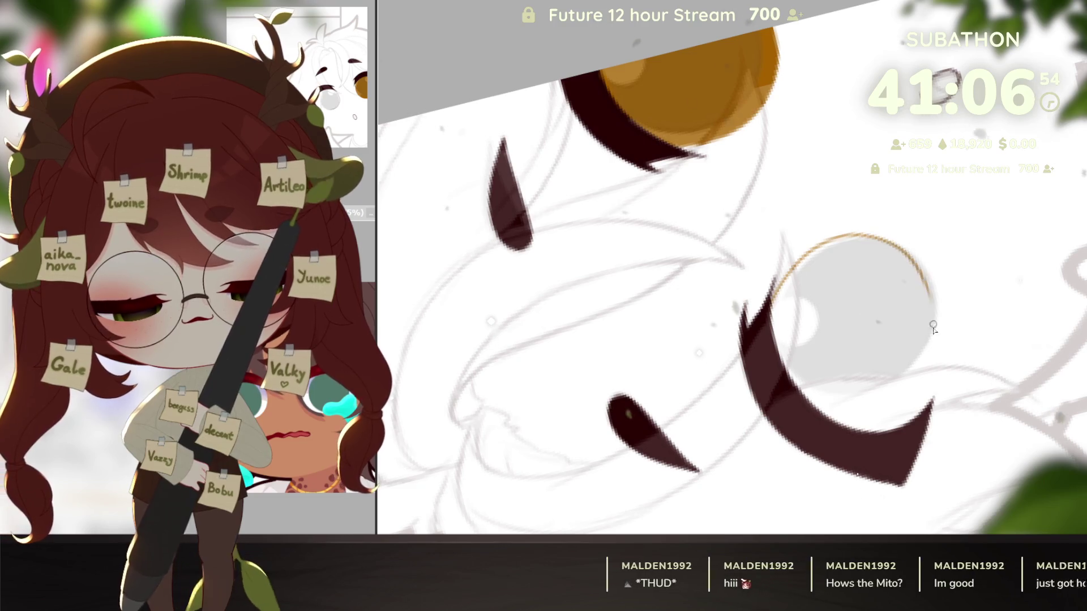
mouse_move(940, 316)
left_mouse_down()
mouse_move(894, 241)
mouse_move(773, 291)
left_mouse_up()
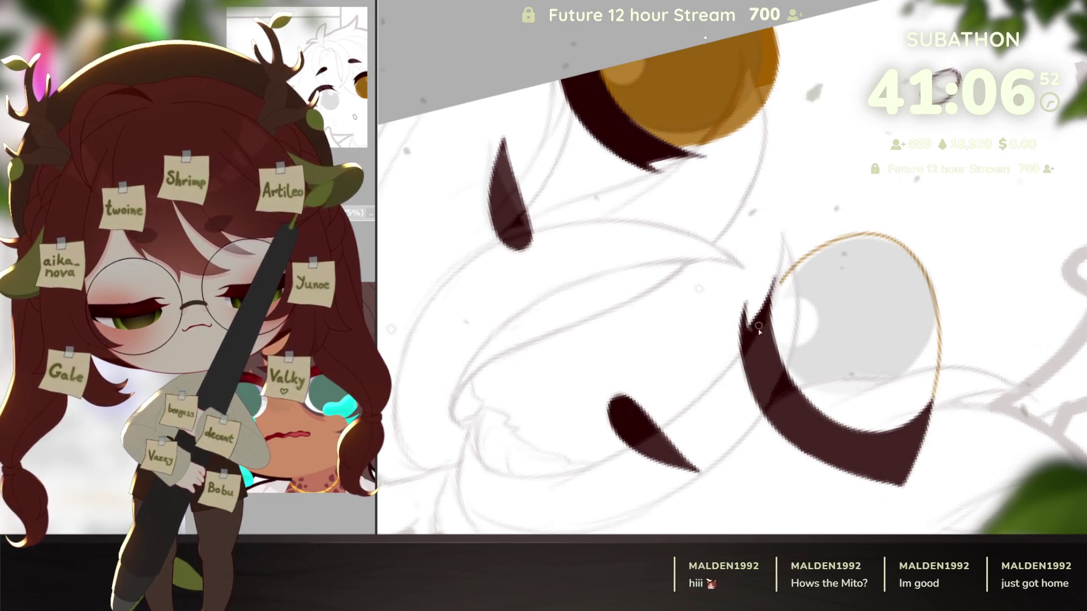
mouse_move(926, 415)
left_mouse_down()
mouse_move(988, 318)
mouse_move(958, 444)
mouse_move(1068, 346)
left_mouse_up()
left_click(871, 317)
mouse_move(872, 317)
left_mouse_down()
mouse_move(838, 397)
mouse_move(802, 429)
left_mouse_up()
left_click_drag(810, 317, 718, 345)
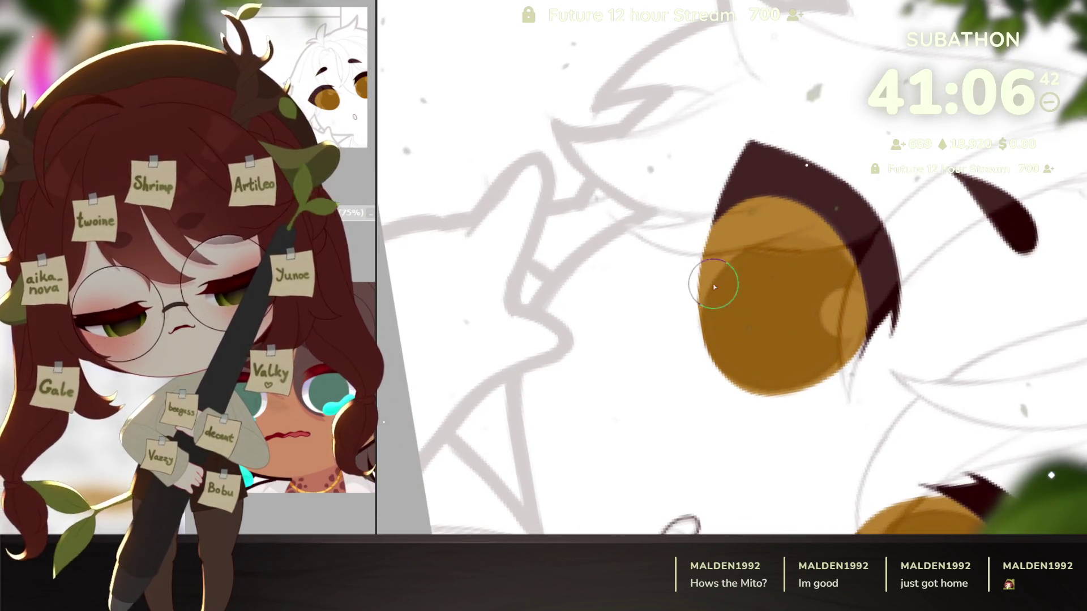
mouse_move(735, 370)
left_mouse_down()
mouse_move(895, 233)
mouse_move(905, 398)
mouse_move(832, 382)
mouse_move(794, 456)
mouse_move(988, 470)
left_mouse_up()
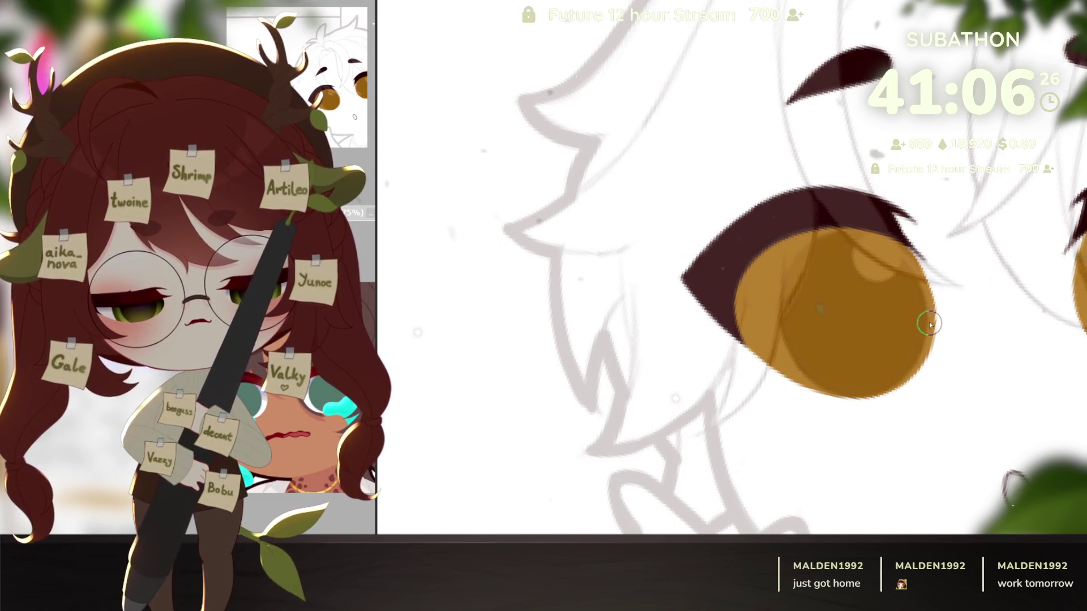
left_click_drag(994, 433, 941, 482)
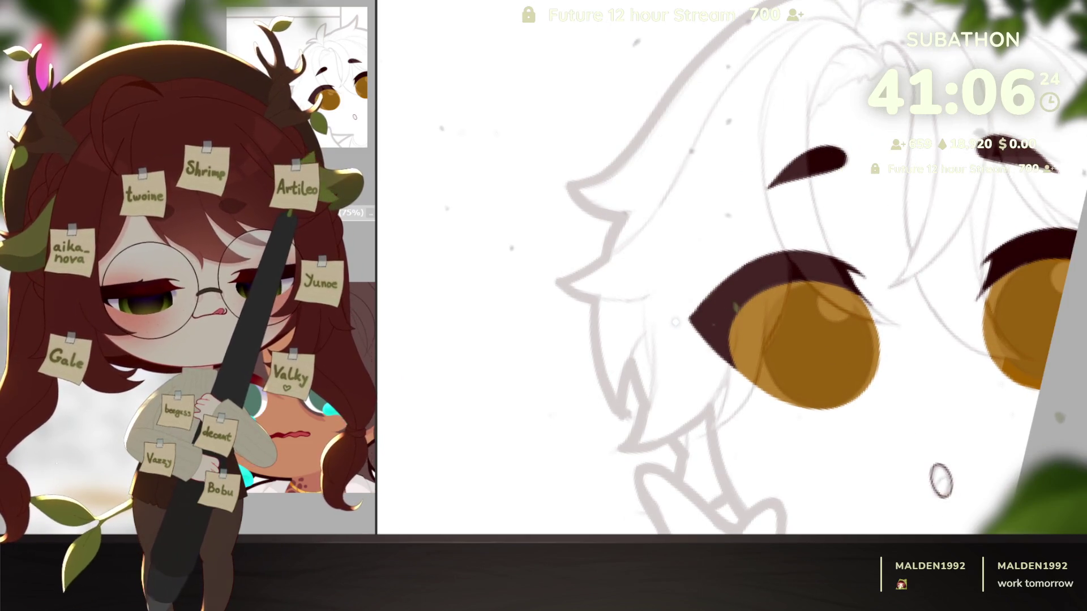
key("ctrl+z")
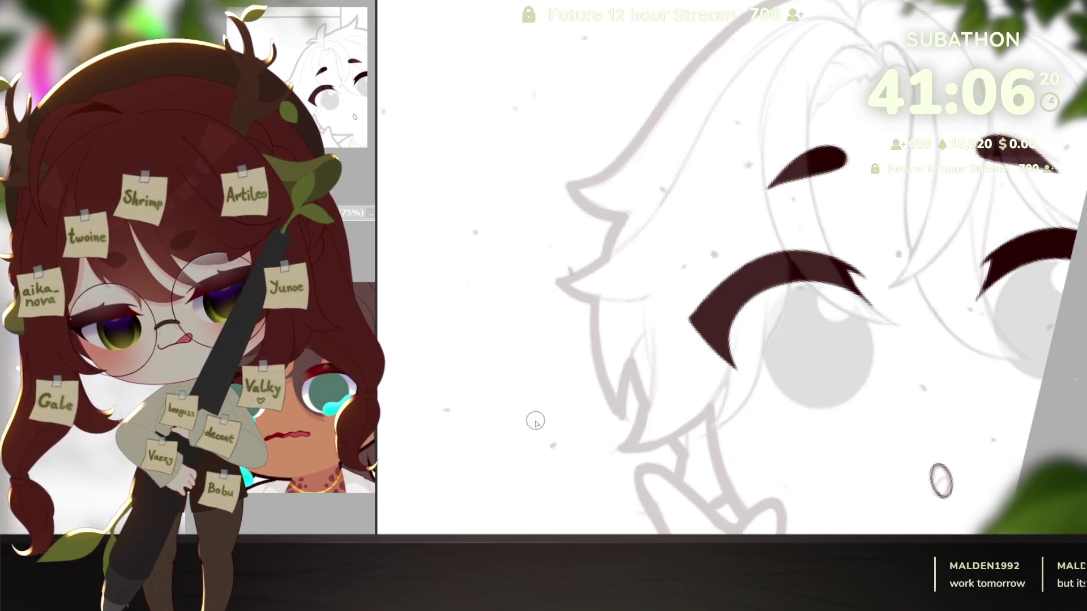
Shade lavender under the large left eyelash and the right-hand eyelash
left_click_drag(560, 399, 1002, 418)
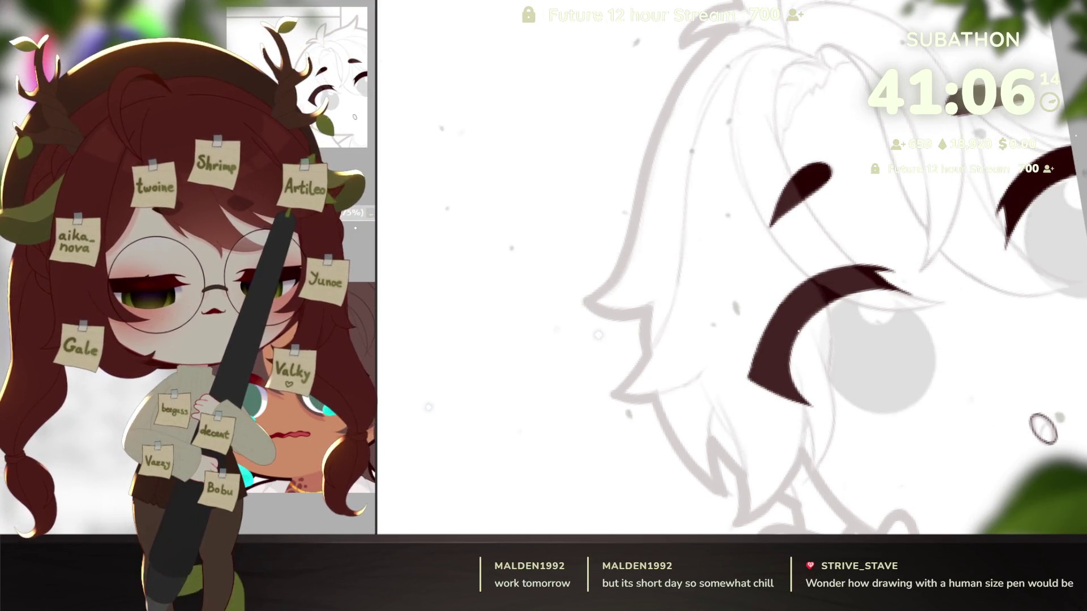
mouse_move(883, 368)
left_mouse_down()
mouse_move(928, 352)
mouse_move(886, 413)
left_mouse_up()
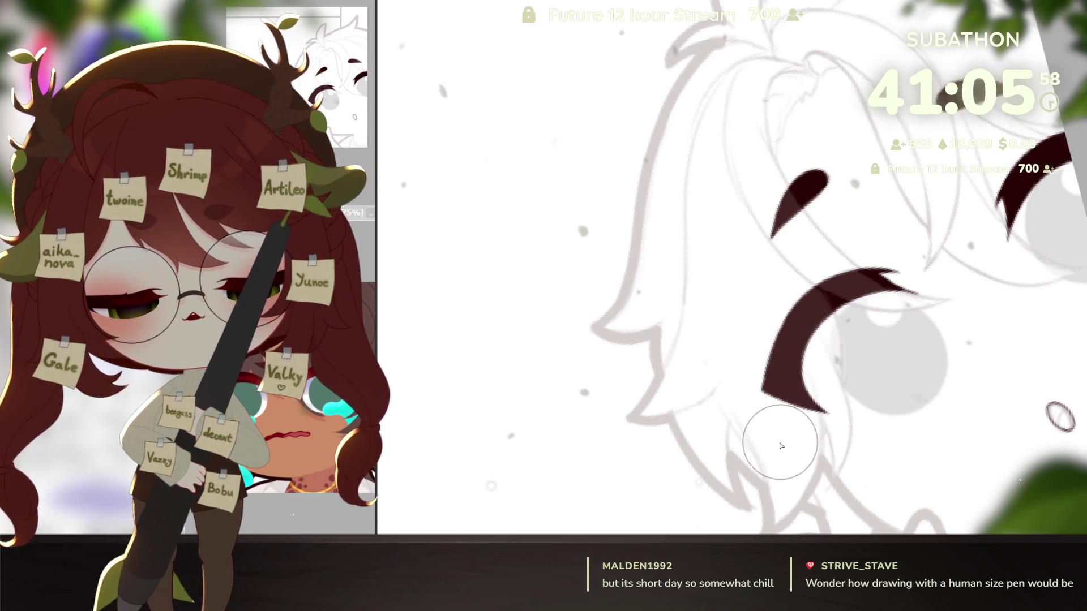
left_click_drag(809, 390, 931, 311)
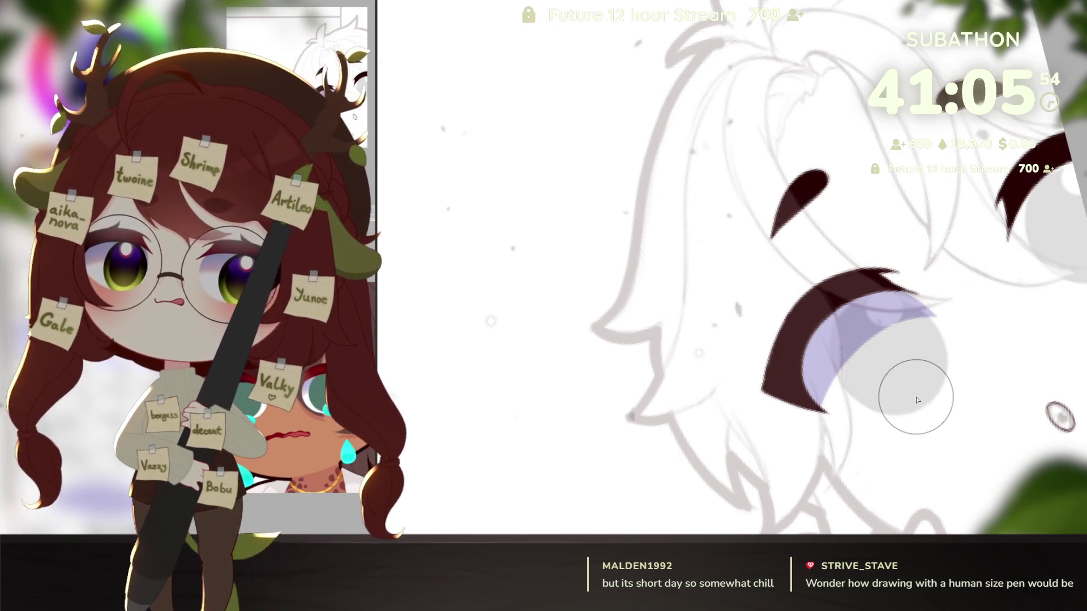
left_click_drag(1019, 243, 1076, 170)
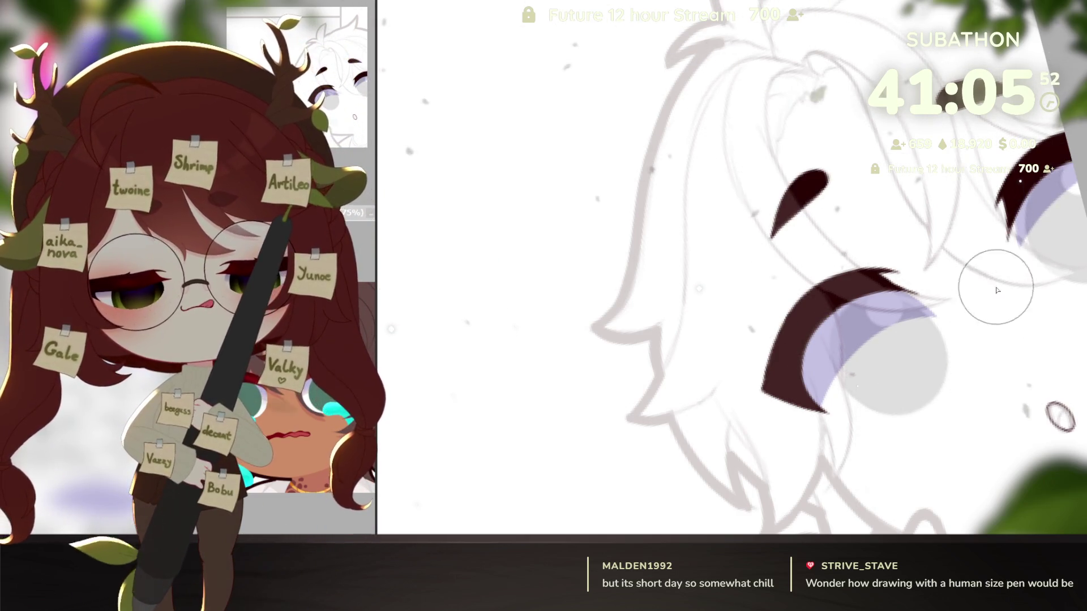
Draw a pinkish rim along the edges of both irises
left_click_drag(970, 327, 995, 340)
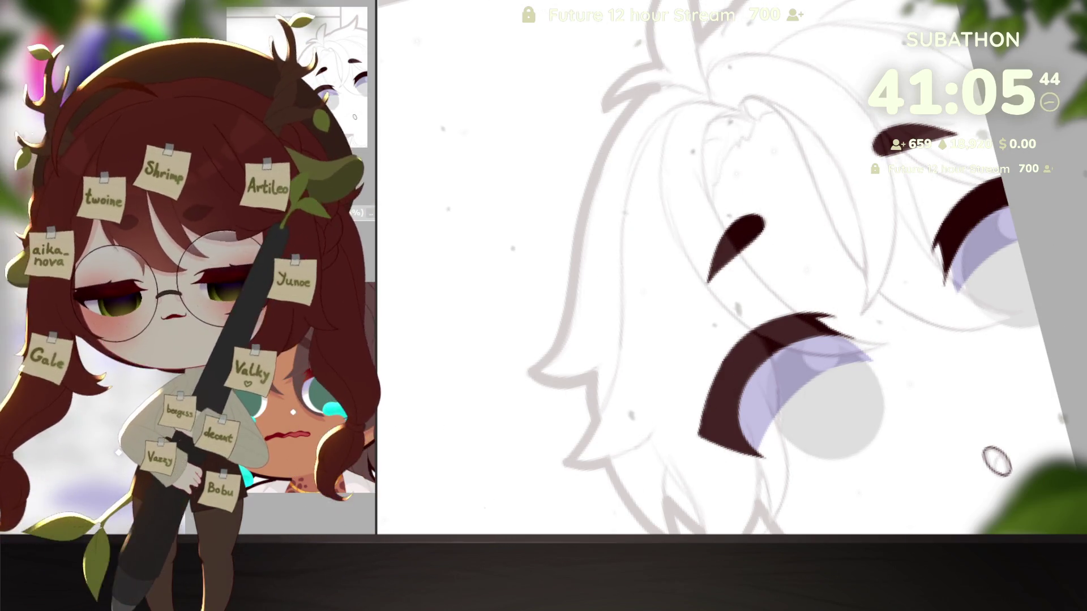
left_click_drag(896, 327, 945, 303)
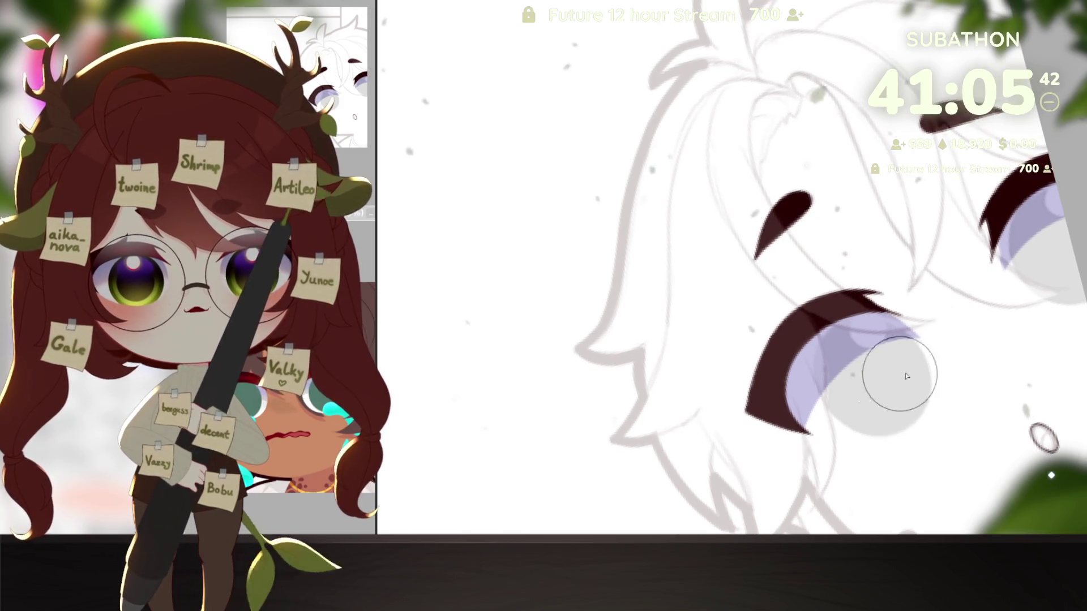
left_click_drag(804, 422, 922, 335)
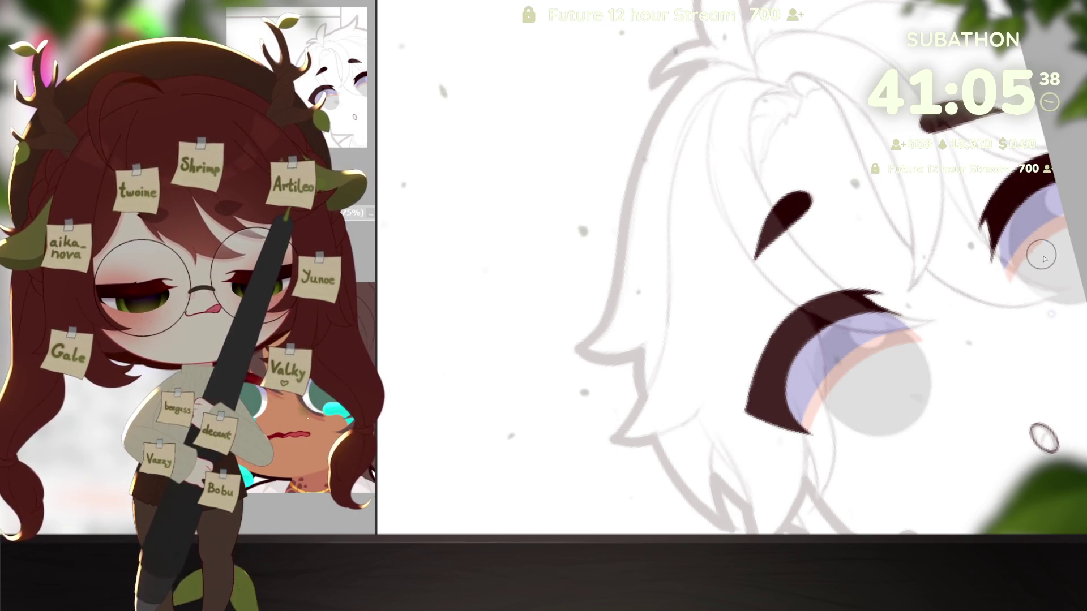
left_click_drag(1014, 221, 1022, 277)
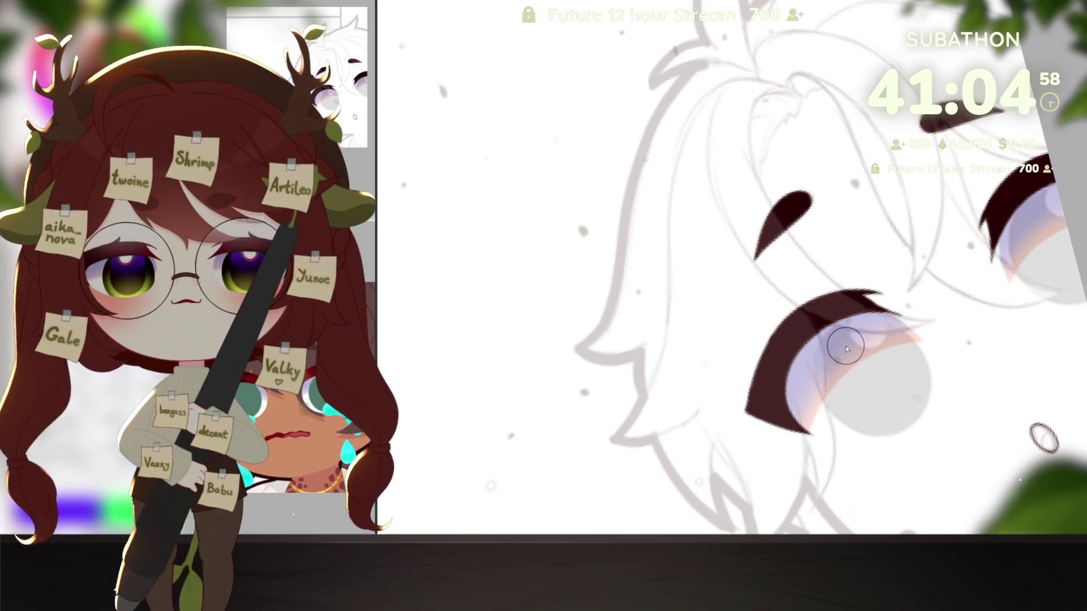
Paint the right and left irises a warm brown
left_click_drag(1086, 413, 1043, 375)
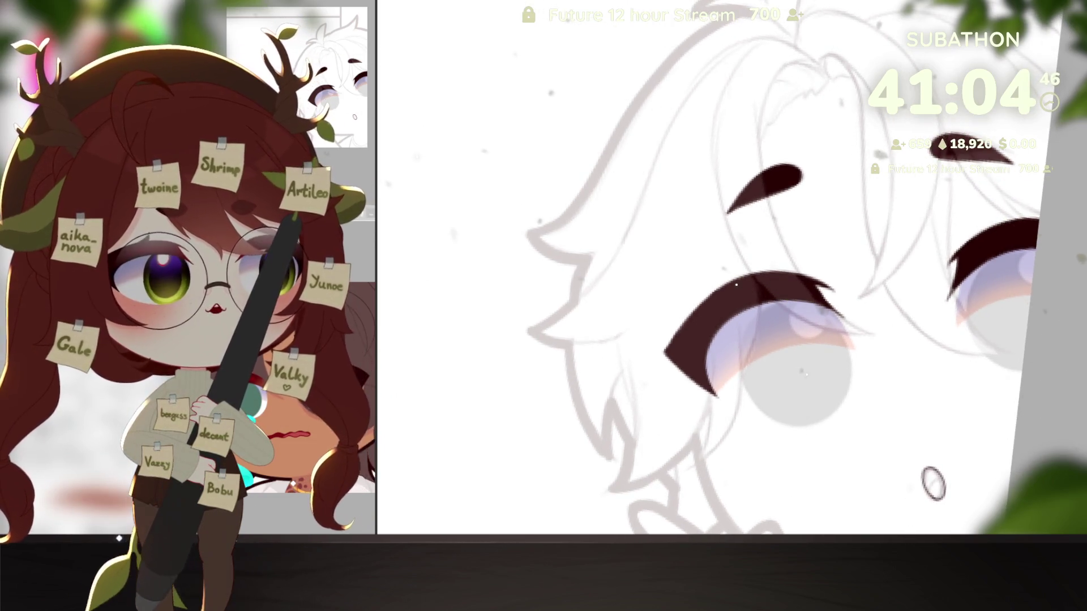
mouse_move(1025, 328)
left_mouse_down()
mouse_move(1002, 295)
mouse_move(1026, 304)
mouse_move(1022, 317)
left_mouse_up()
mouse_move(798, 362)
left_mouse_down()
mouse_move(803, 374)
mouse_move(794, 361)
left_mouse_up()
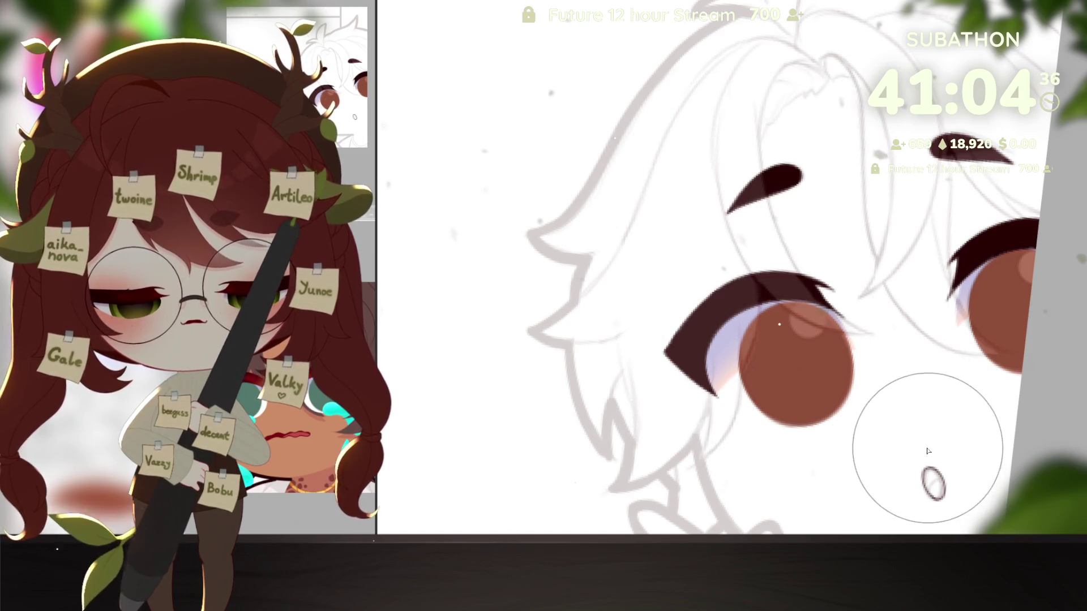
Hide the sketch lineart, shift both irises from brown to teal, then show the lineart again
key("ctrl+h")
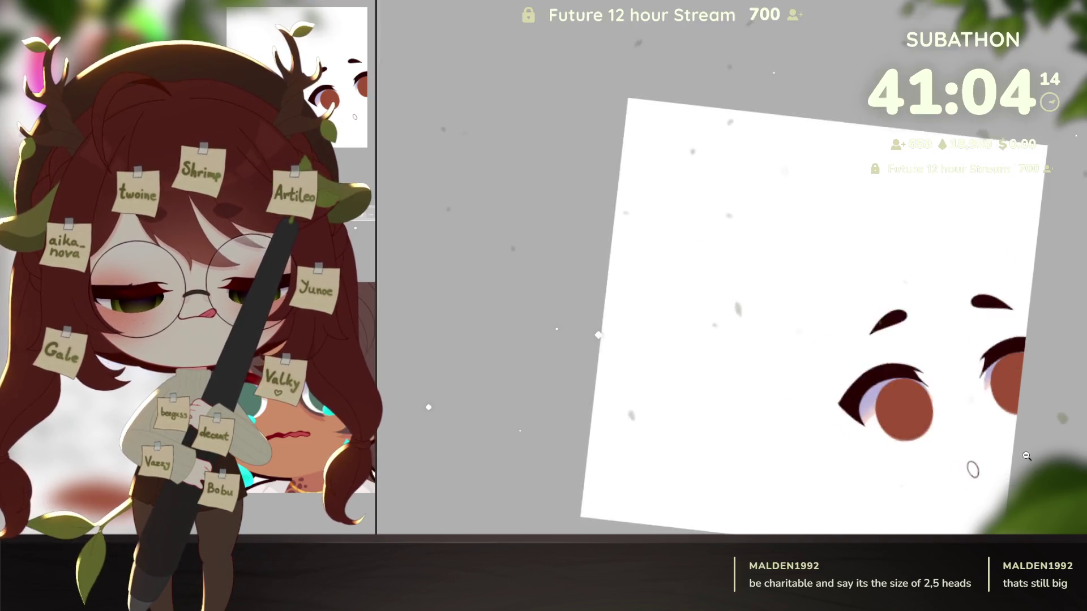
scroll(1019, 408, "down", 5)
scroll(1032, 433, "up", 5)
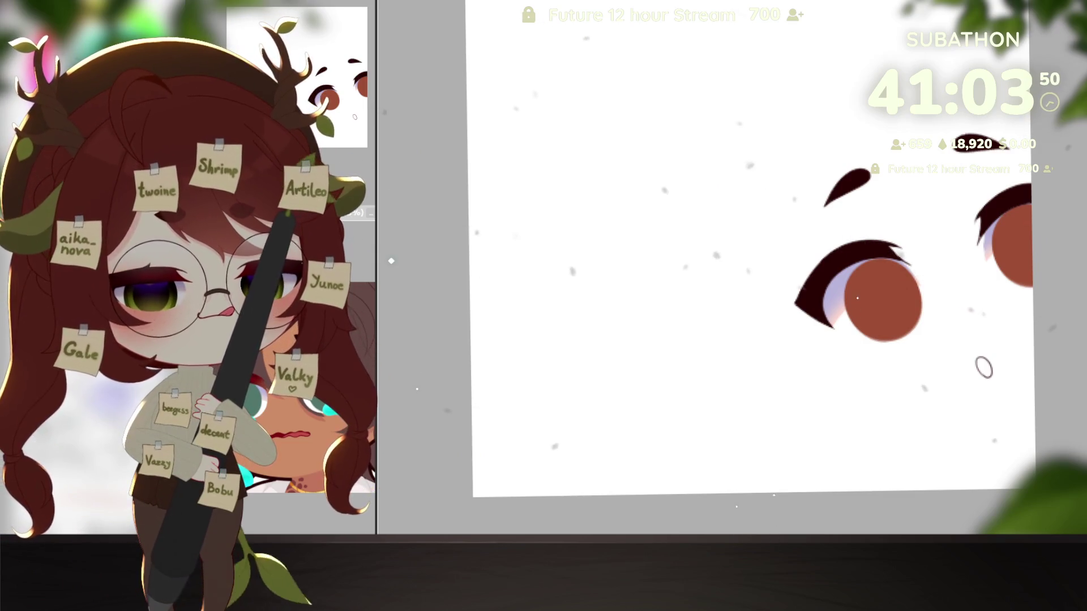
key("alt+BackSpace")
key("ctrl+z")
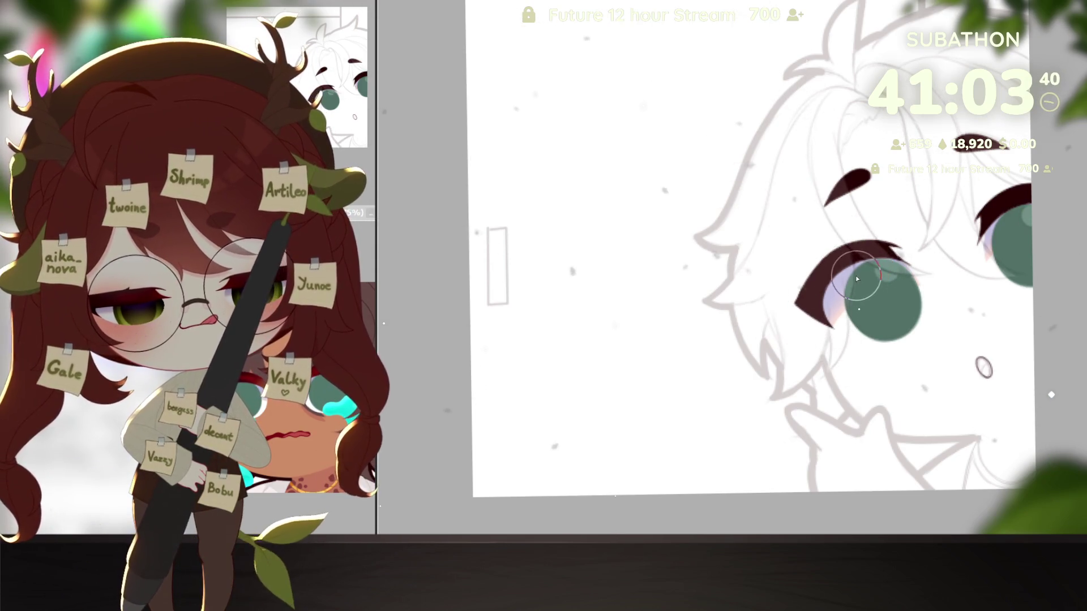
Dab small white highlights on the eyes, discarding a faint pink touch
left_click(853, 277)
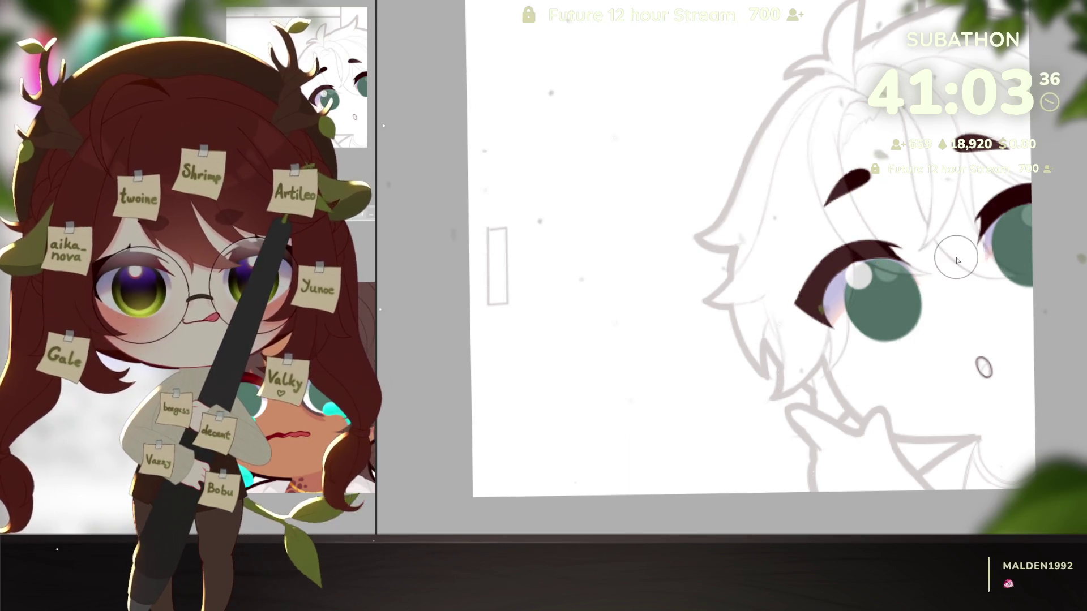
left_click_drag(988, 249, 1006, 226)
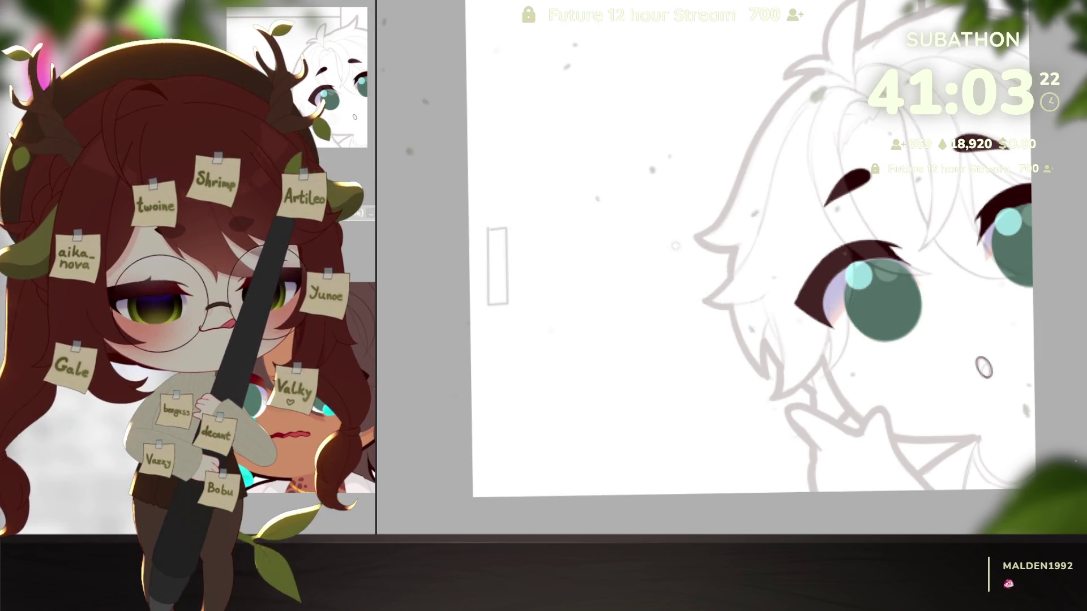
key("ctrl+z")
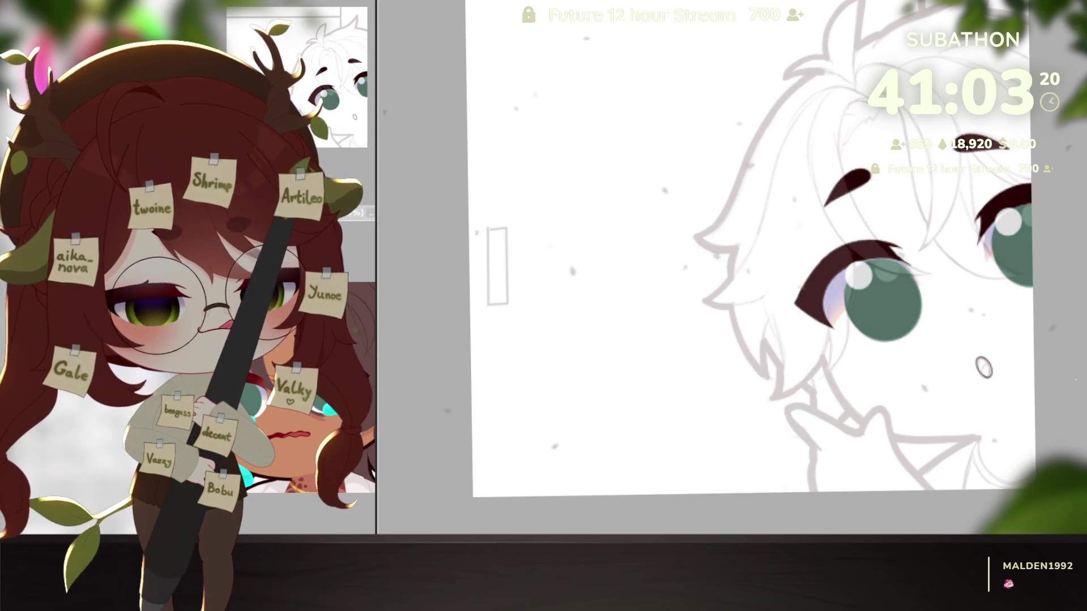
Rotate the right eye slightly, hide the hair sketch, and darken the upper left iris
left_click_drag(1037, 198, 1042, 180)
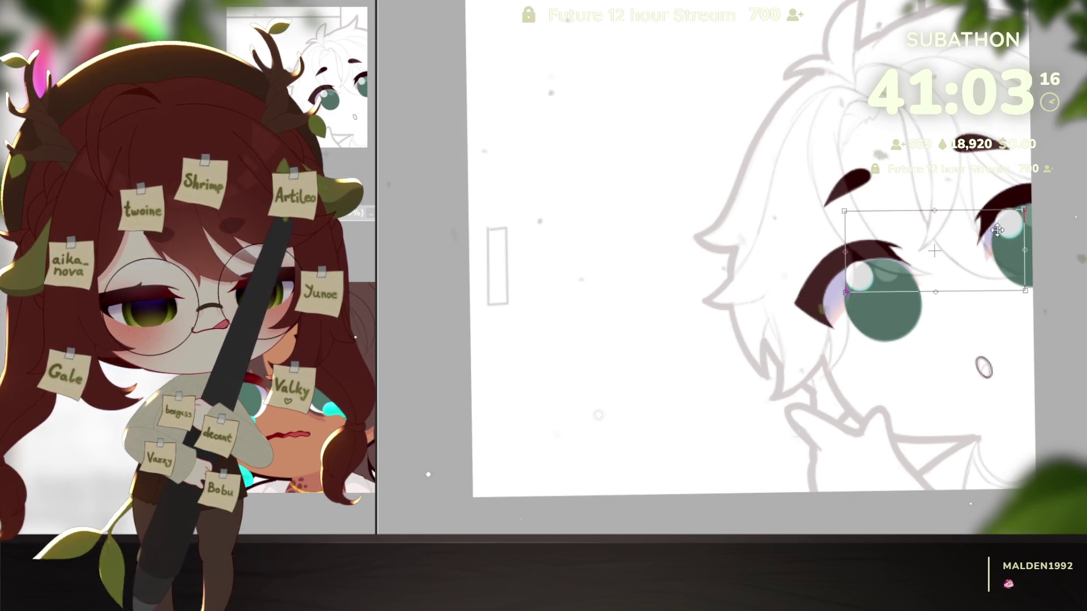
key("Return")
key("ctrl+h")
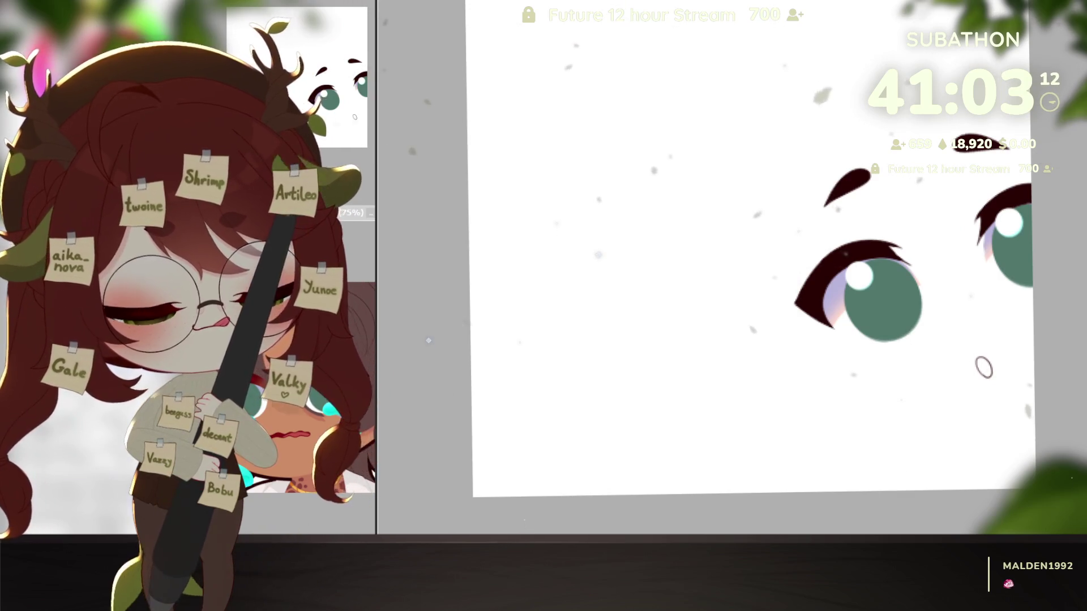
key("ctrl+Tab")
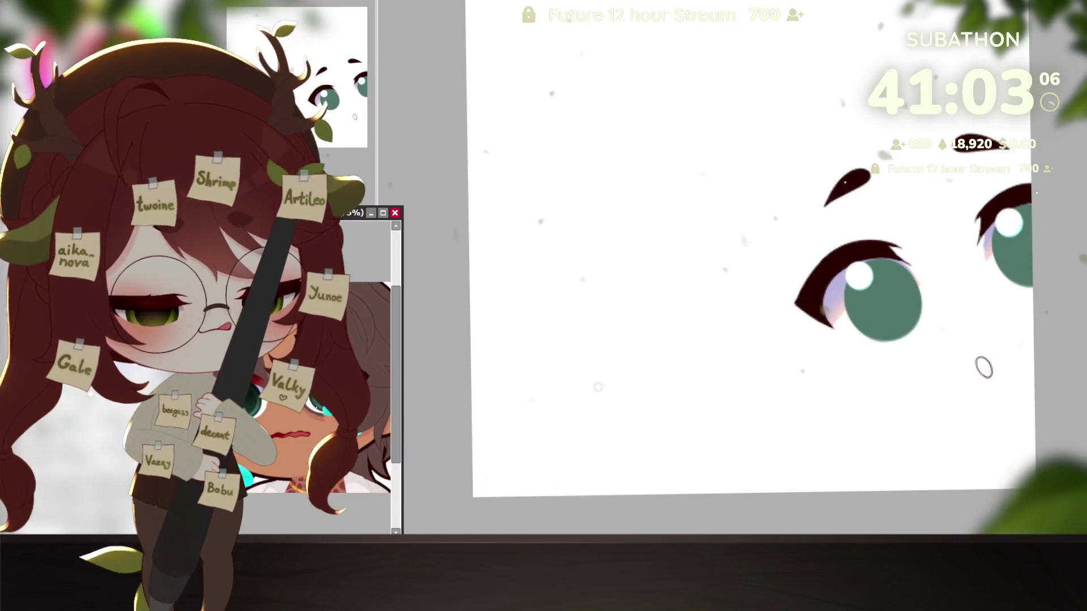
key("ctrl+Tab")
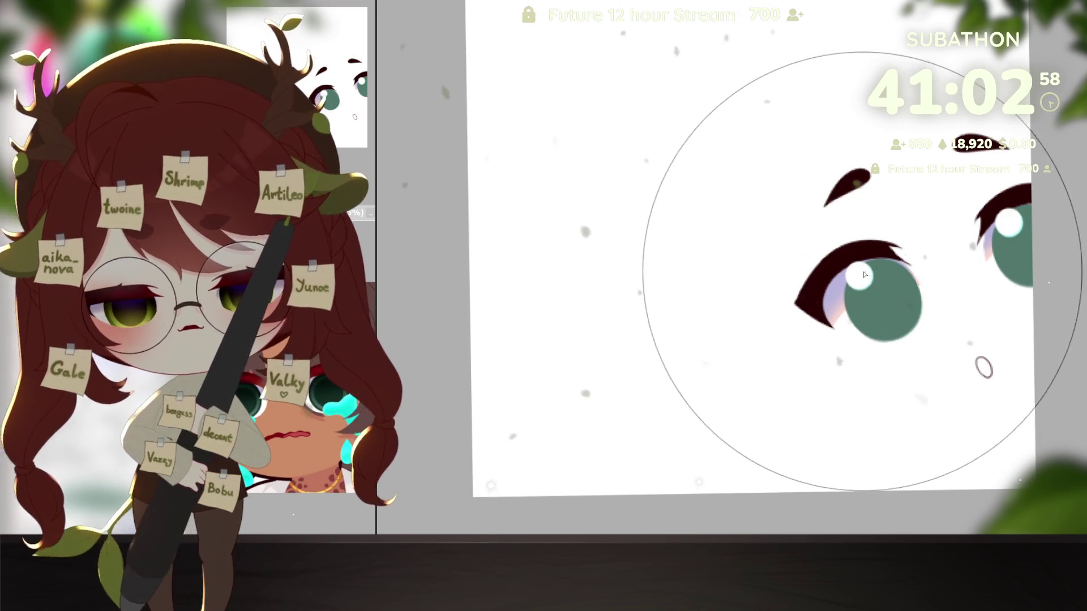
mouse_move(938, 240)
left_mouse_down()
mouse_move(813, 260)
mouse_move(806, 296)
left_mouse_up()
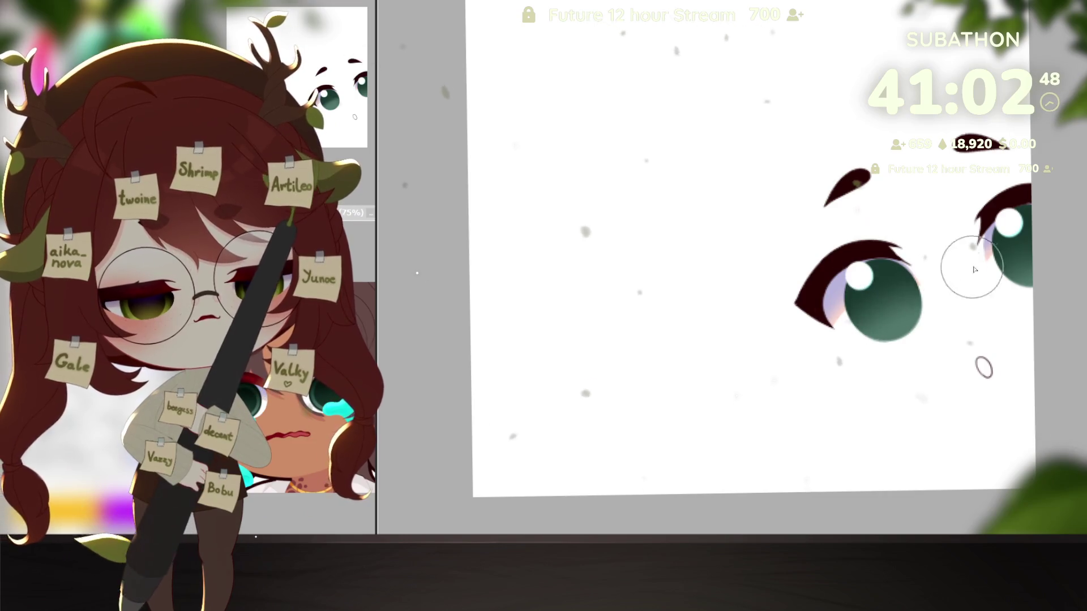
Zoom in on the eyes and add a soft light-green glow to the lower iris
scroll(917, 302, "up", 2)
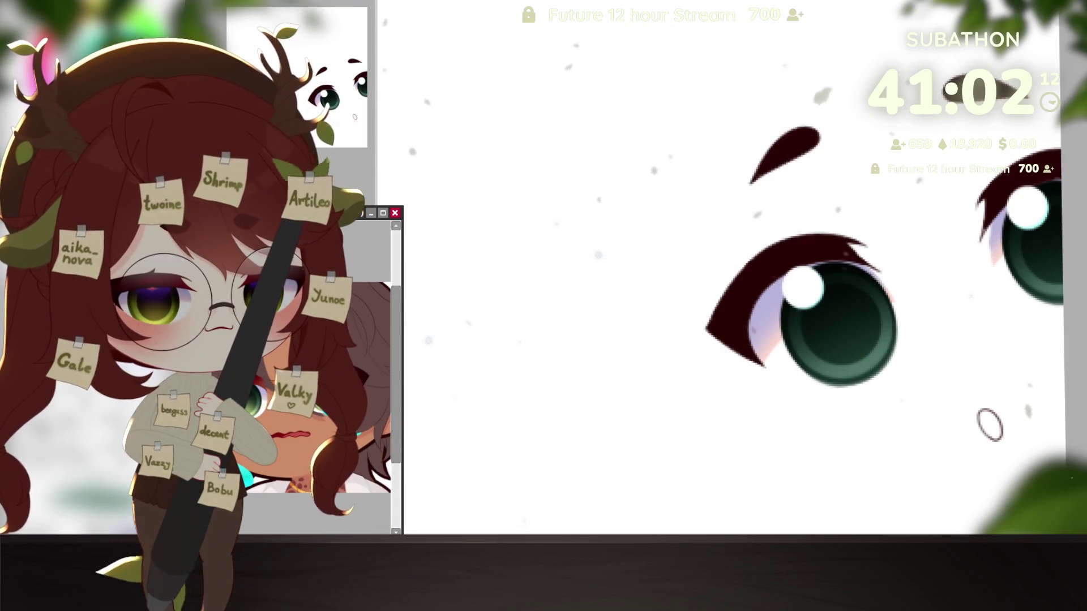
scroll(385, 482, "up", 2)
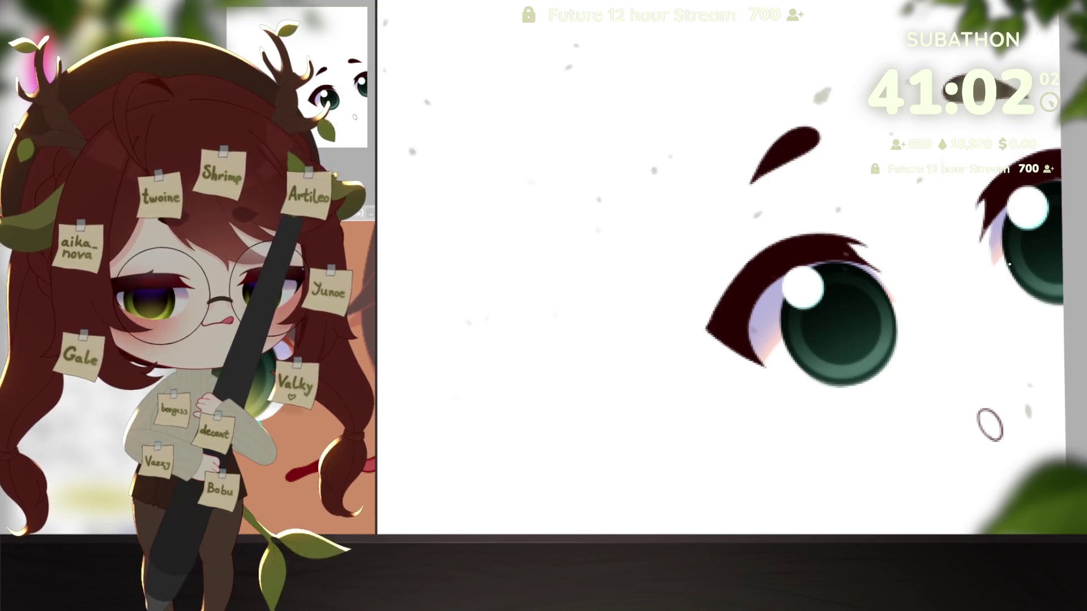
mouse_move(874, 407)
left_mouse_down()
mouse_move(861, 400)
mouse_move(878, 406)
mouse_move(866, 408)
mouse_move(874, 396)
mouse_move(727, 430)
left_mouse_up()
Airbrush bright yellow-green into the right eye's lower iris, then pan to the canvas bottom edge
mouse_move(928, 354)
left_mouse_down()
mouse_move(956, 368)
mouse_move(916, 368)
mouse_move(937, 380)
left_mouse_up()
left_click_drag(791, 449, 874, 408)
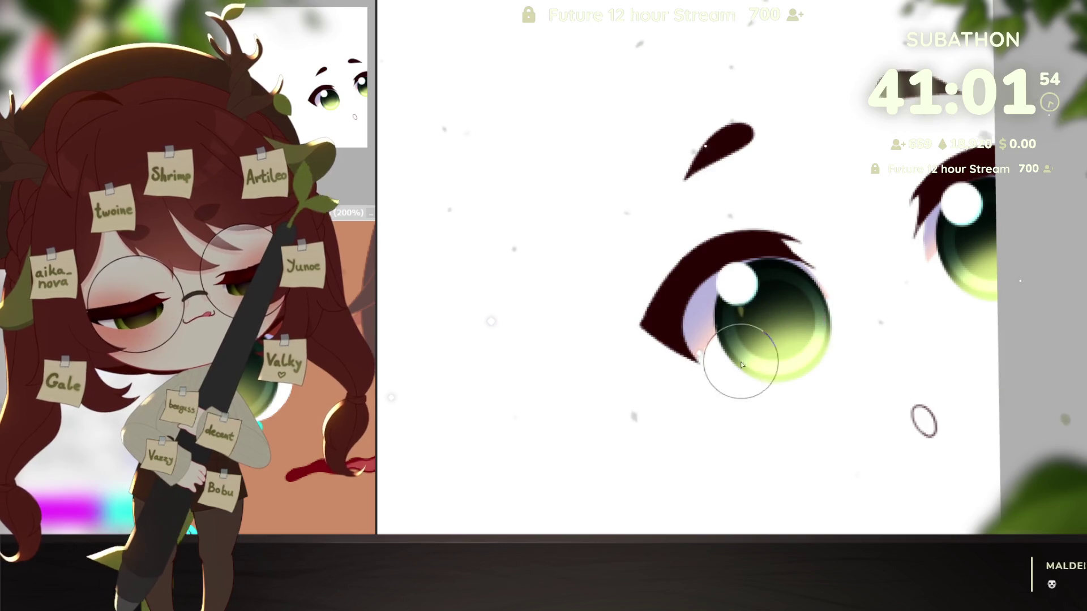
left_click_drag(937, 295, 930, 316)
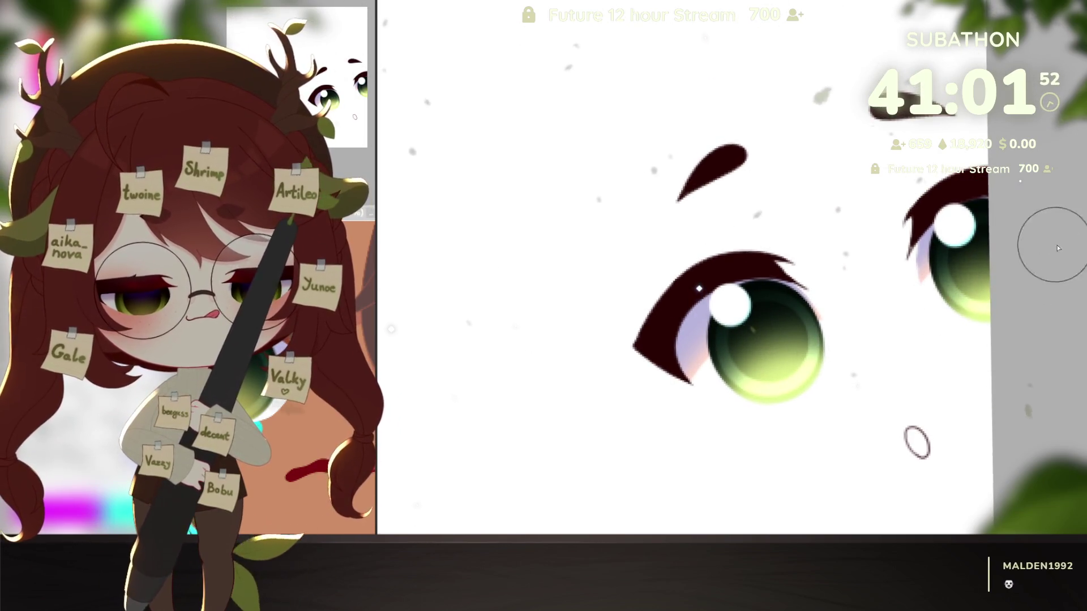
scroll(974, 351, "down", 1)
left_click_drag(957, 401, 922, 380)
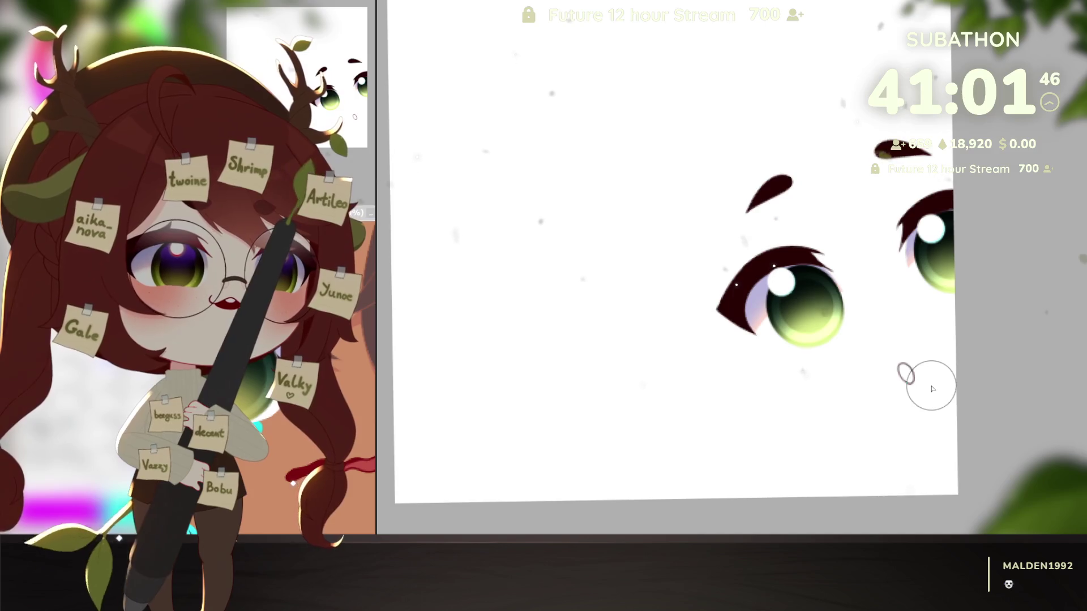
Paint a soft violet tint across the top of the left and right green irises
left_click(324, 403)
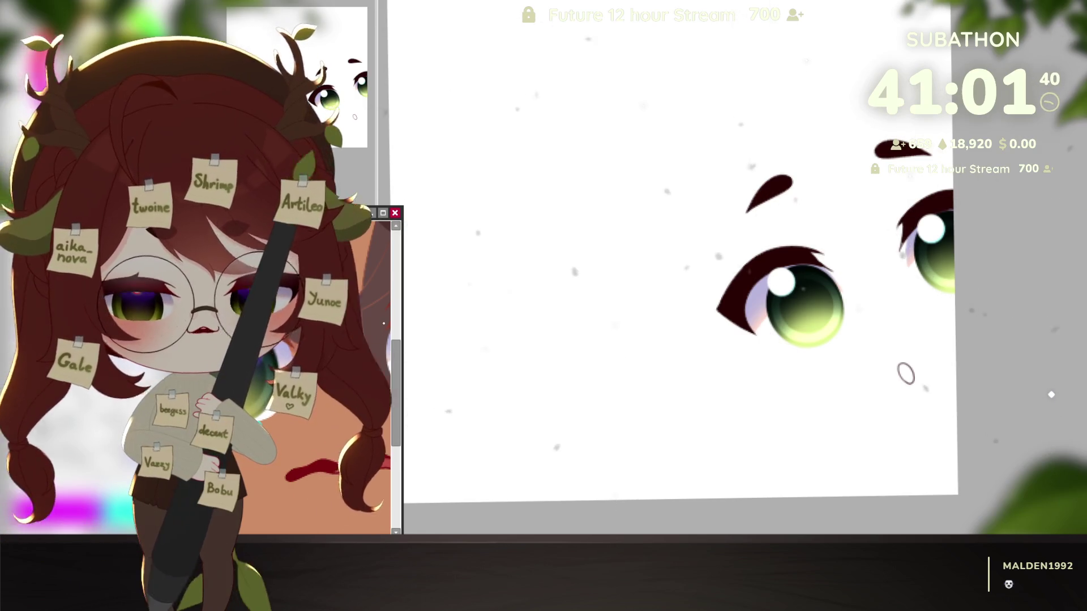
left_click(989, 425)
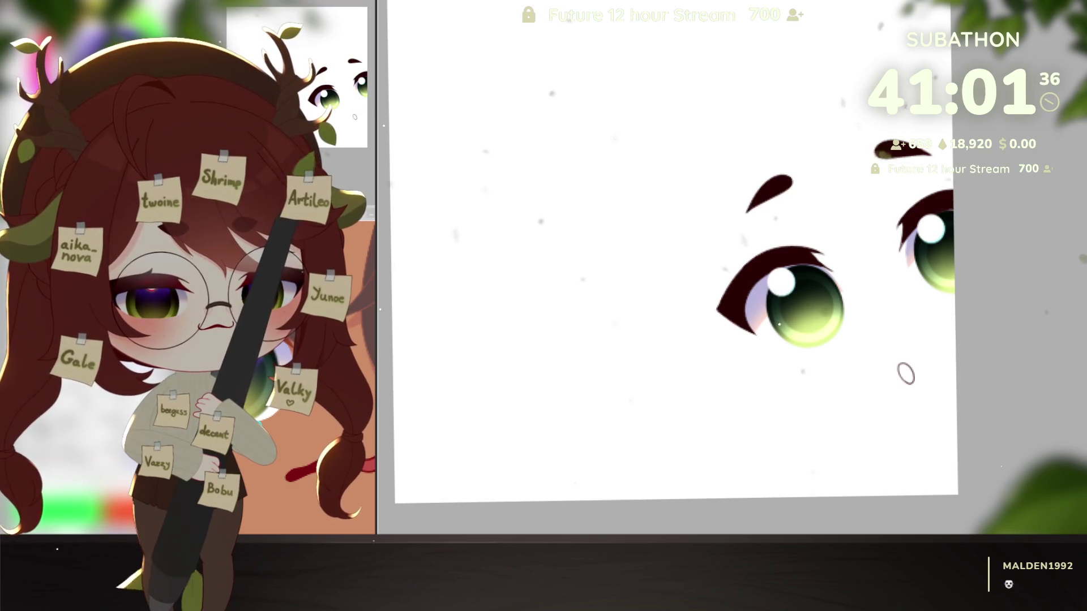
left_click_drag(797, 282, 819, 292)
left_click_drag(927, 228, 941, 232)
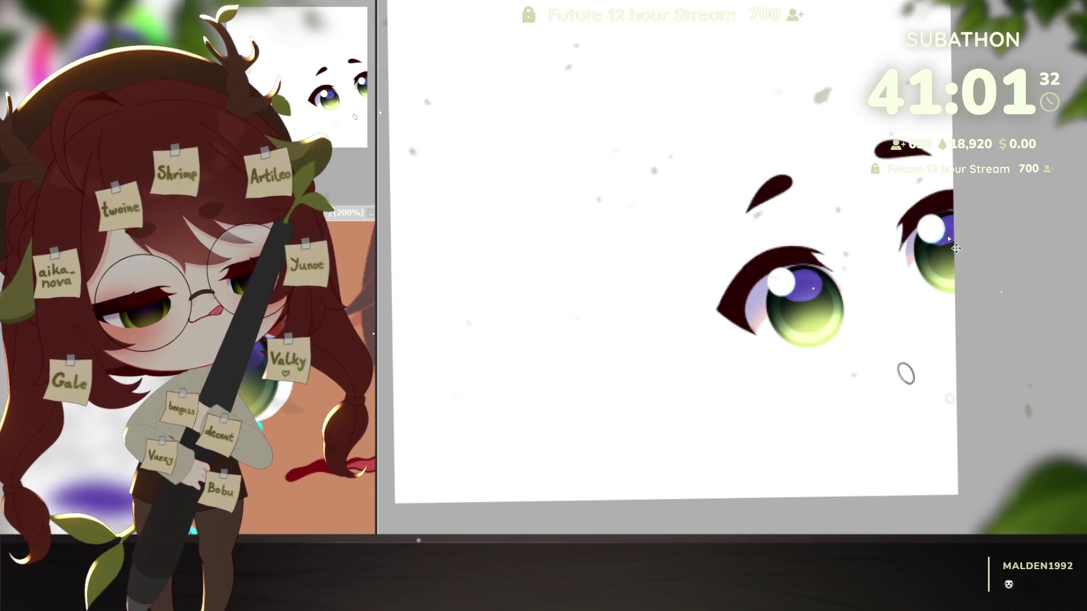
scroll(1024, 374, "down", 5)
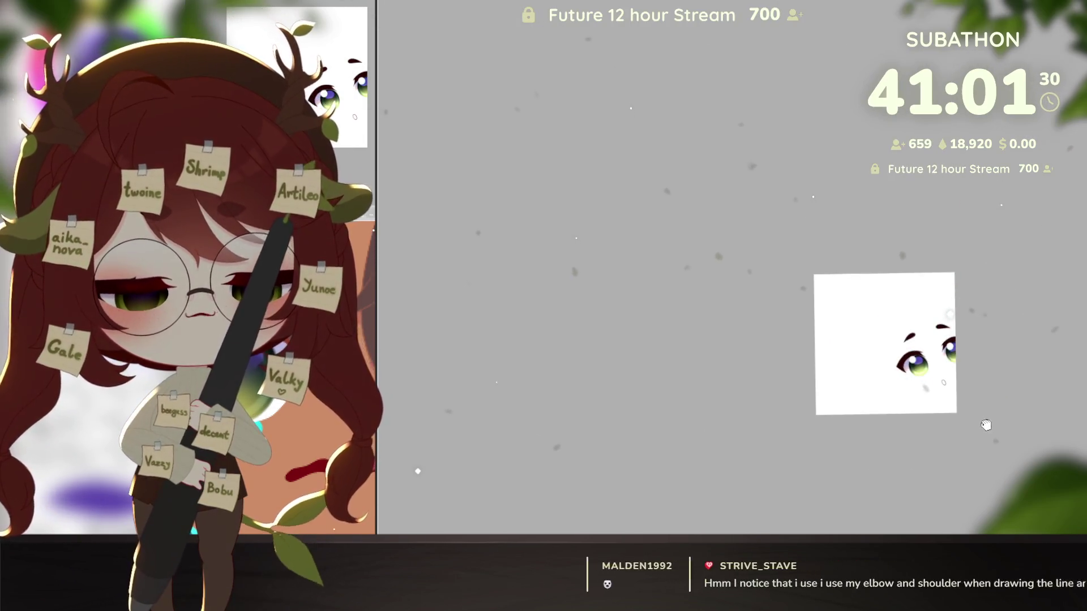
scroll(979, 425, "up", 4)
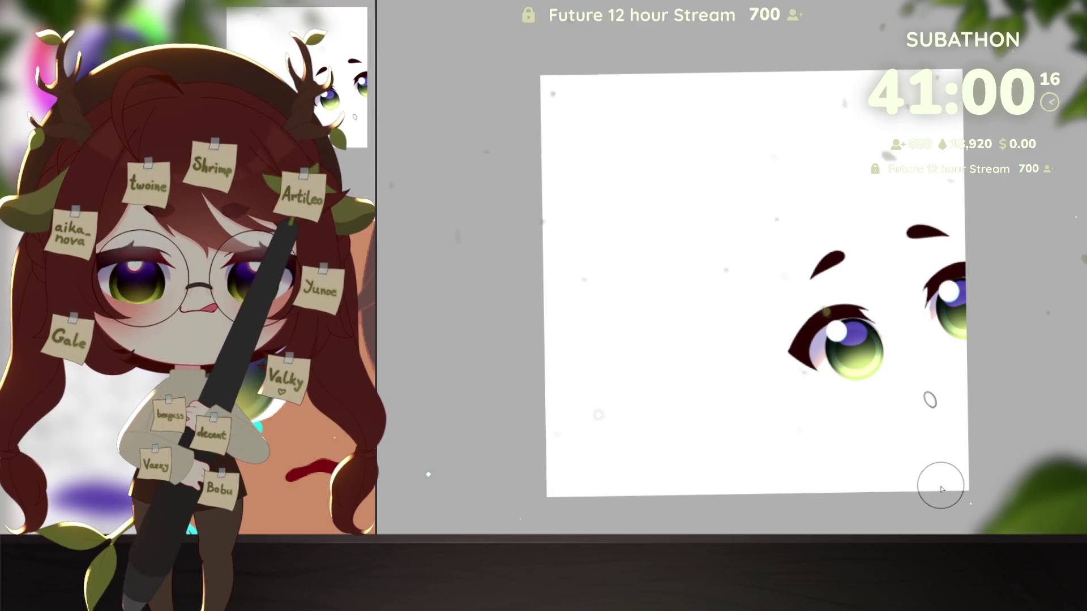
scroll(903, 429, "up", 3)
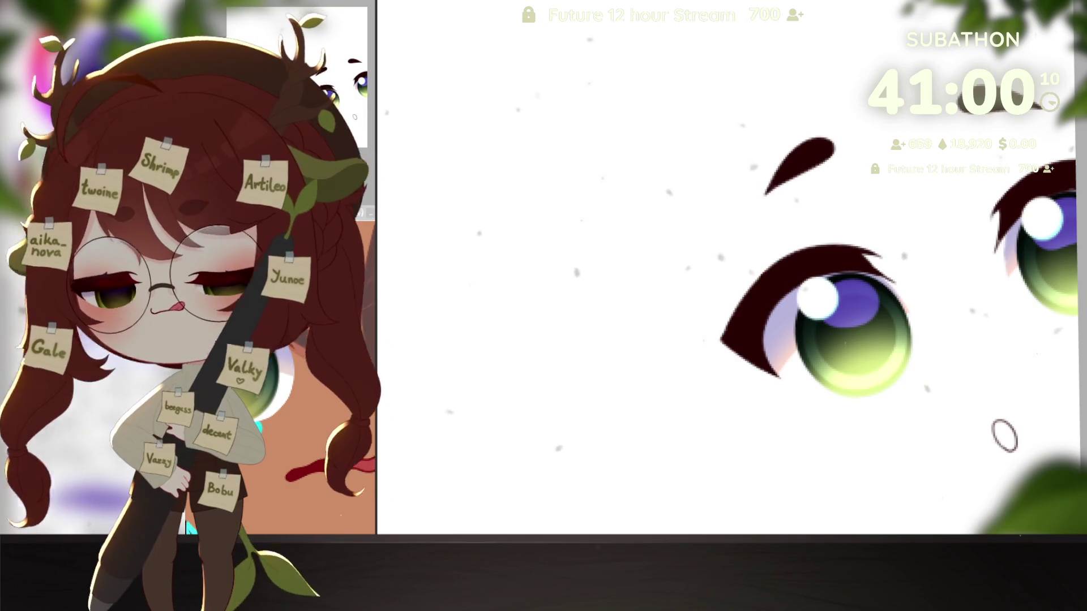
Pan the view to recentre both eyes for repainting the lashes
left_click_drag(933, 380, 896, 434)
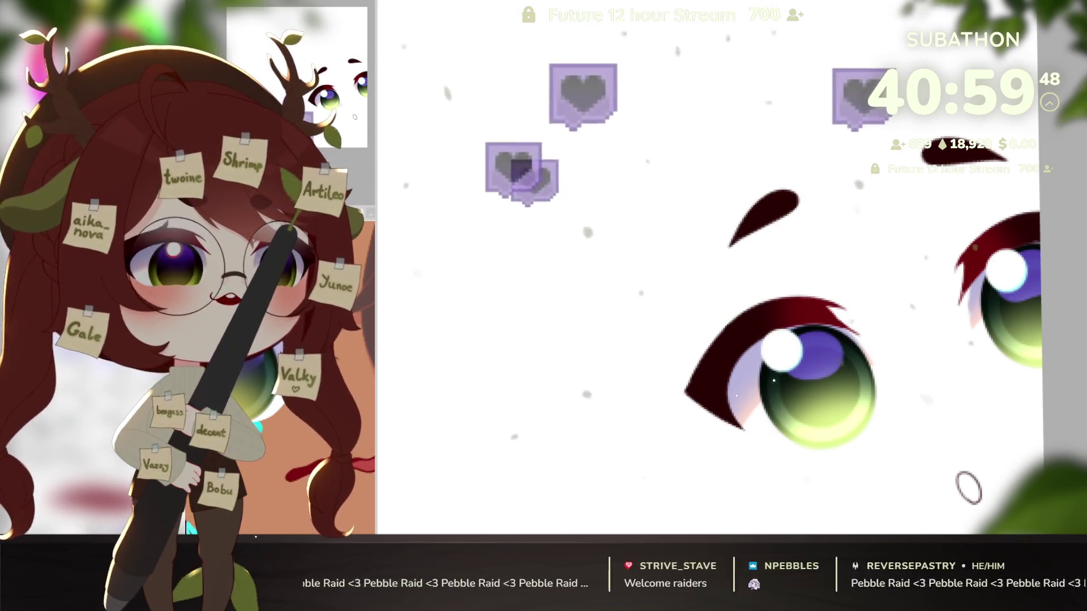
left_click_drag(931, 422, 893, 387)
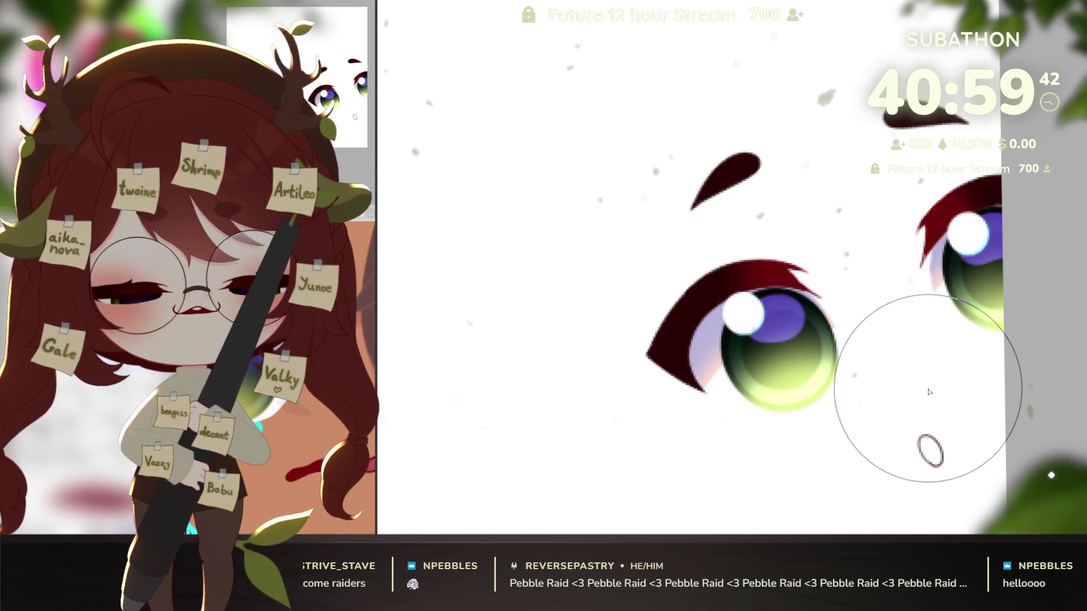
left_click_drag(890, 453, 908, 442)
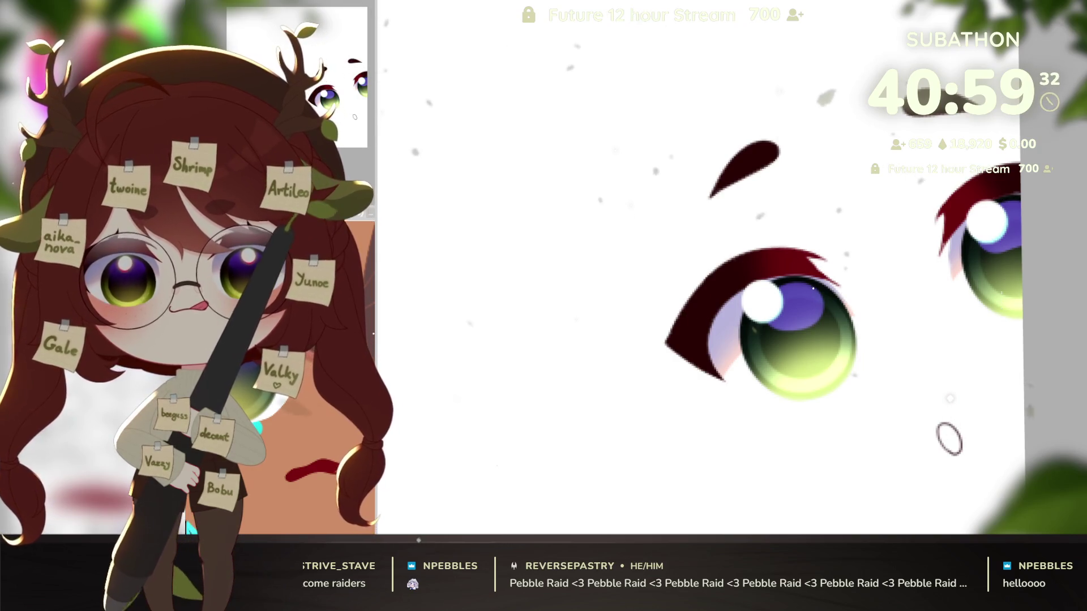
left_click_drag(851, 432, 891, 444)
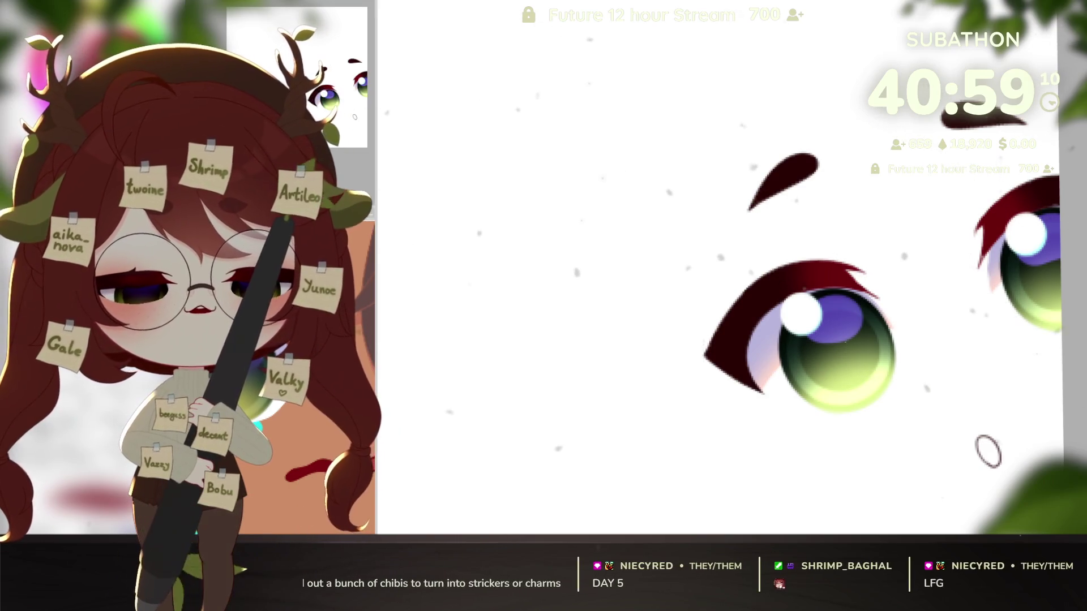
left_click_drag(938, 336, 897, 365)
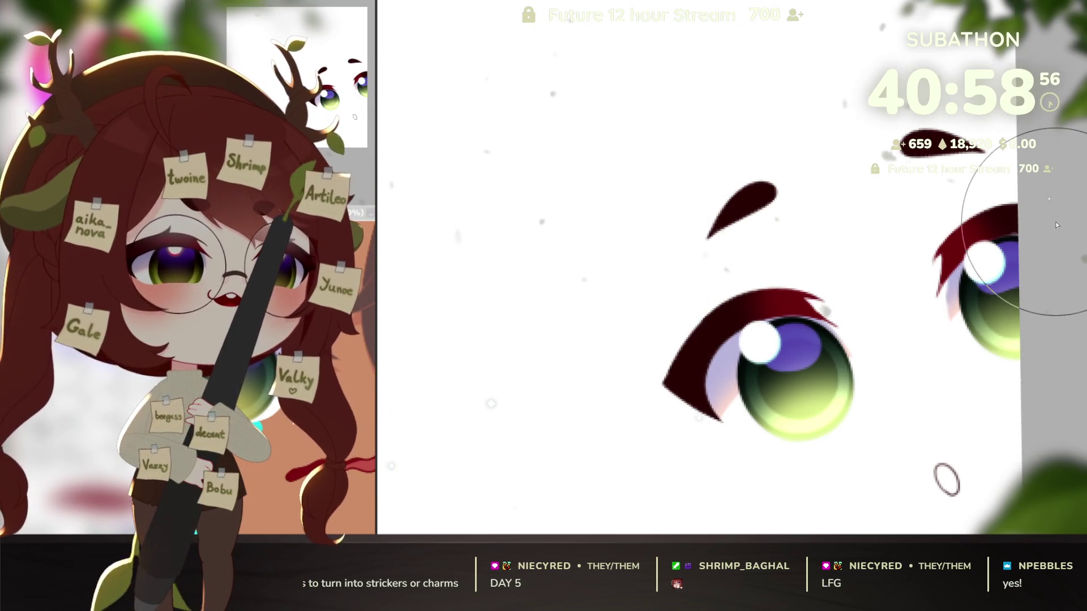
scroll(934, 381, "left", 1)
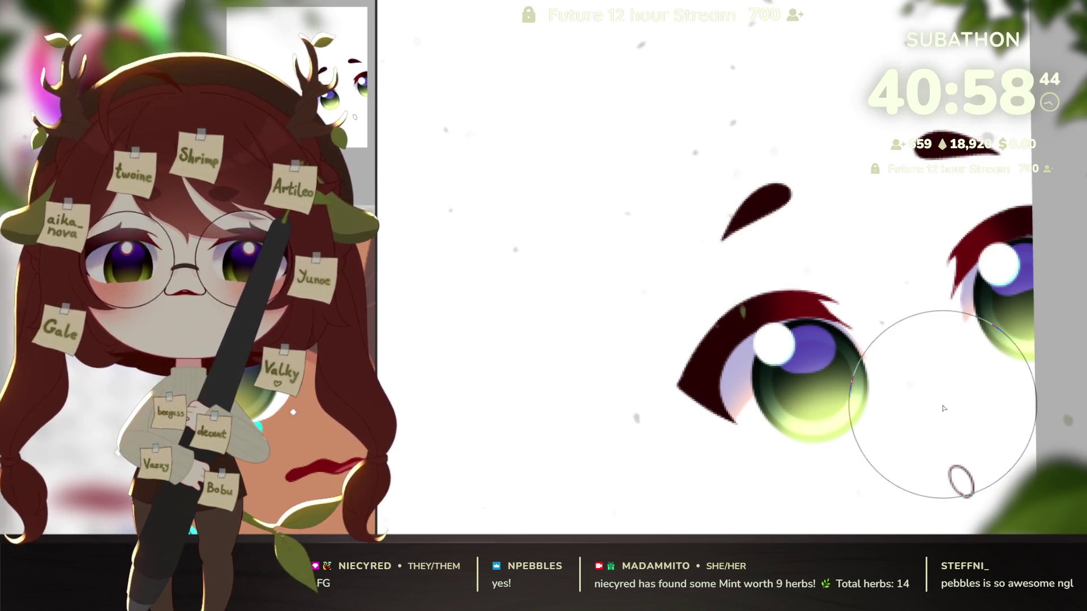
left_click_drag(944, 408, 963, 415)
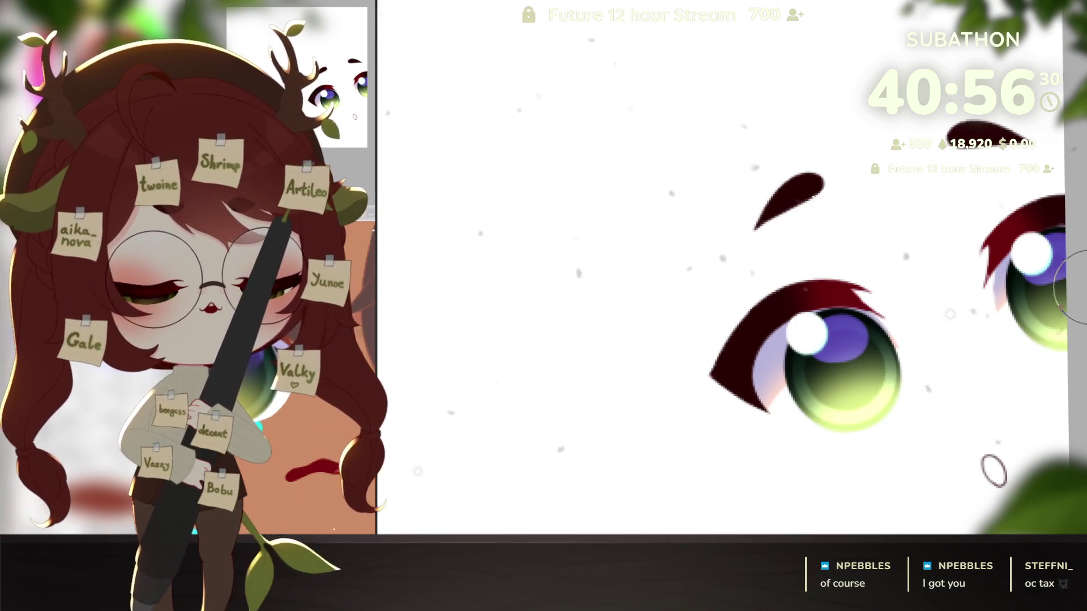
Position the lavender hooded bean drawing in view and fade its layer with Ctrl+4
scroll(985, 389, "down", 1)
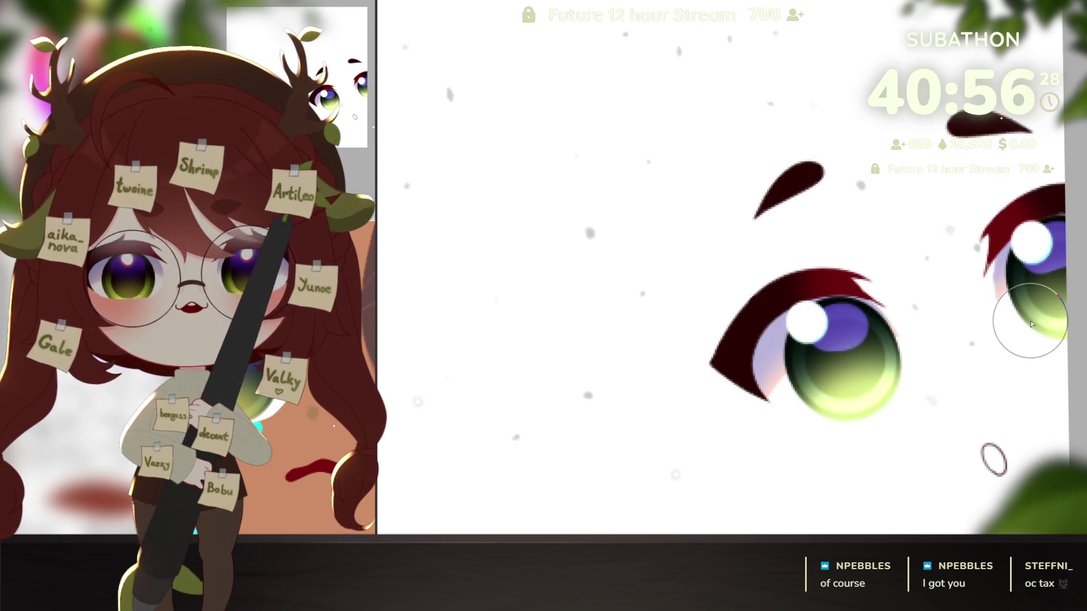
scroll(1019, 339, "right", 2)
scroll(1019, 340, "down", 2)
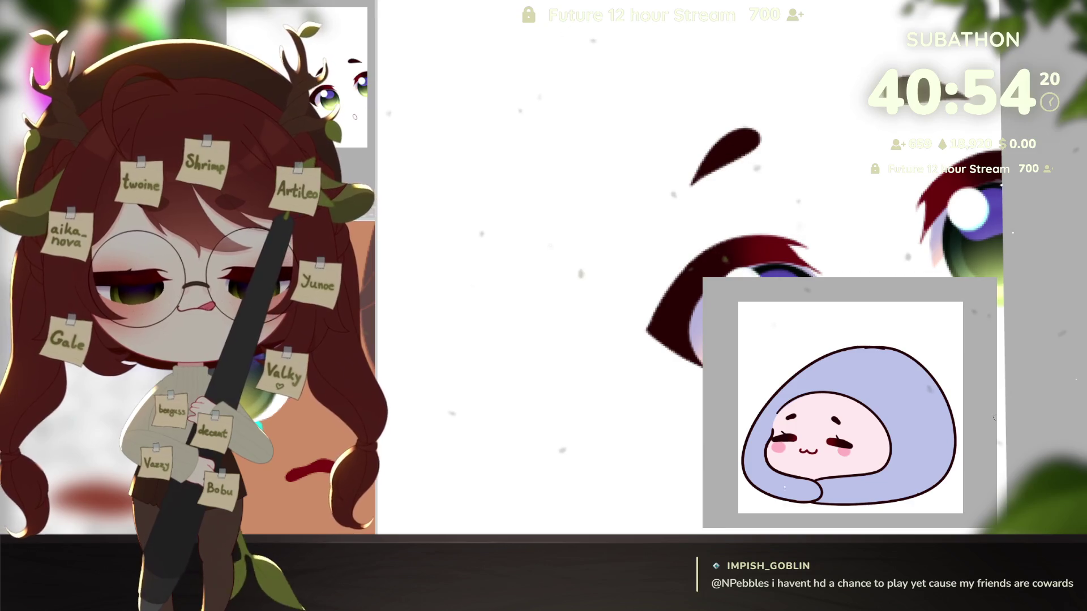
left_click_drag(881, 445, 894, 442)
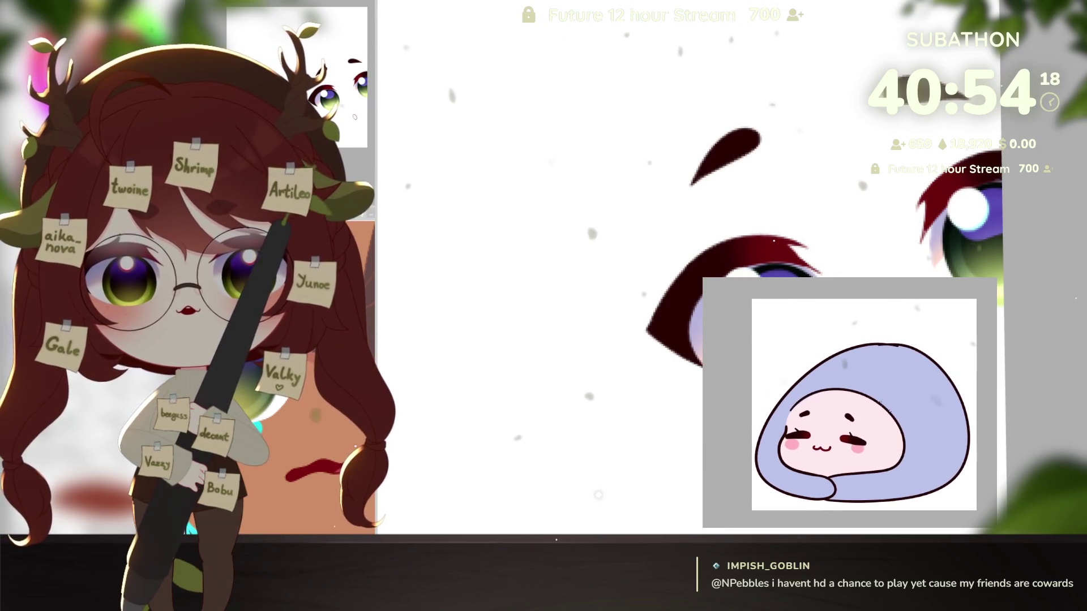
left_click_drag(966, 492, 956, 492)
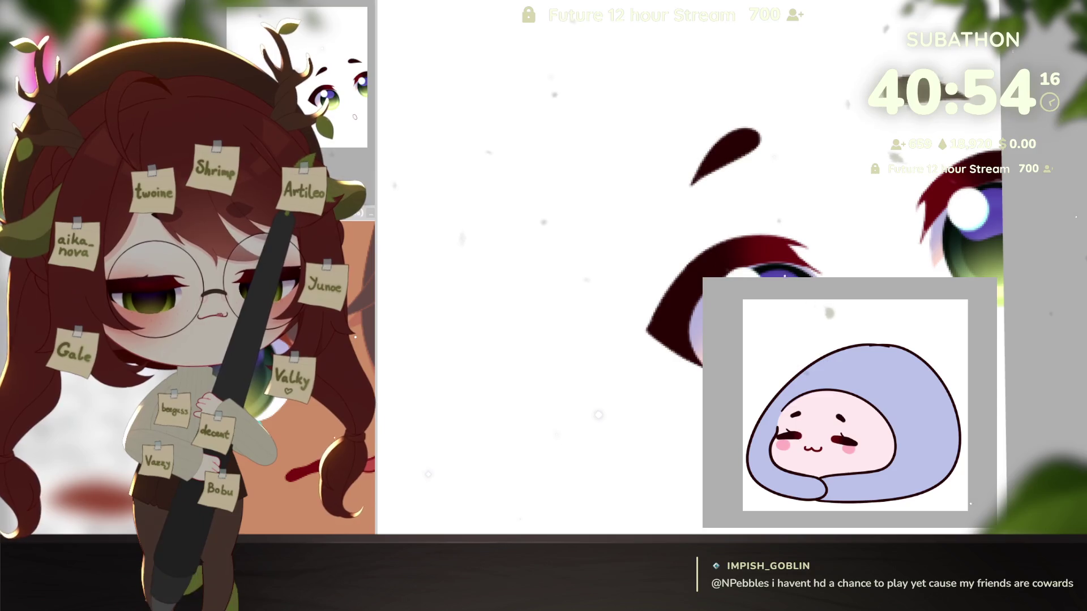
key("ctrl+4")
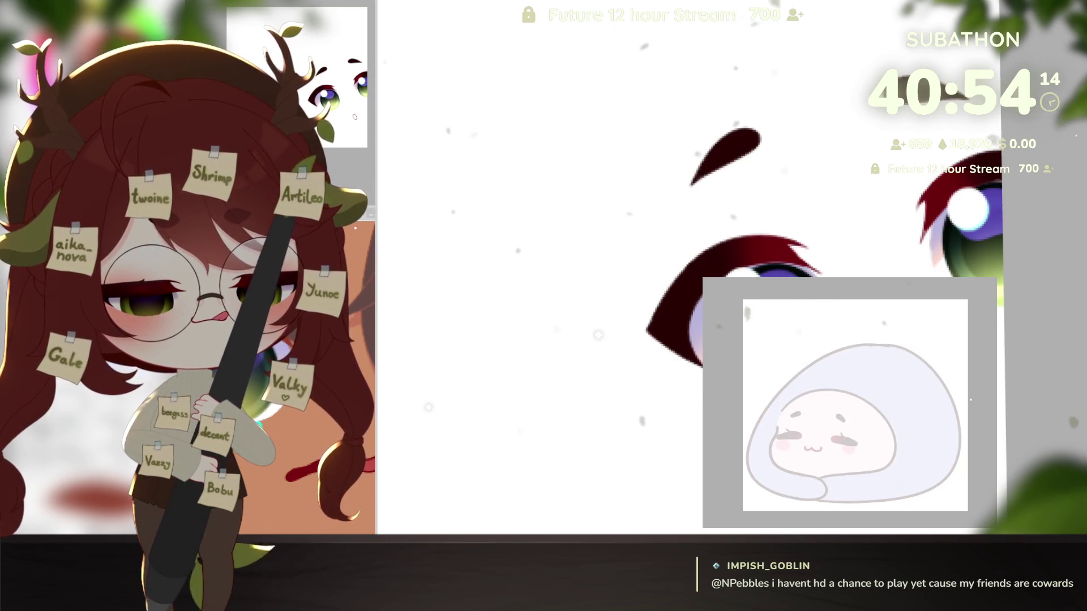
scroll(925, 438, "up", 2)
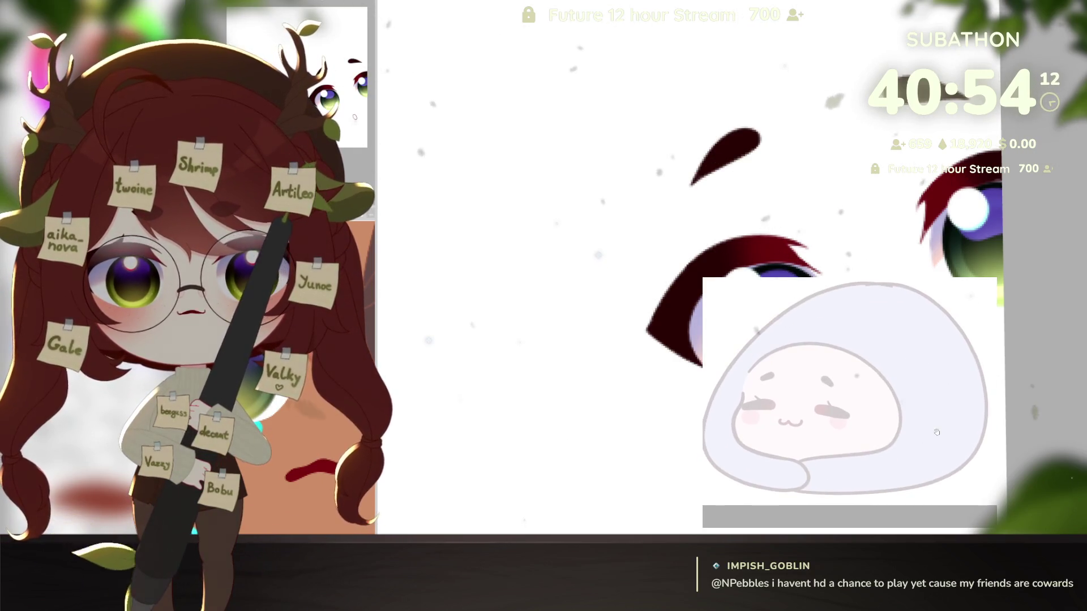
left_click_drag(937, 433, 961, 445)
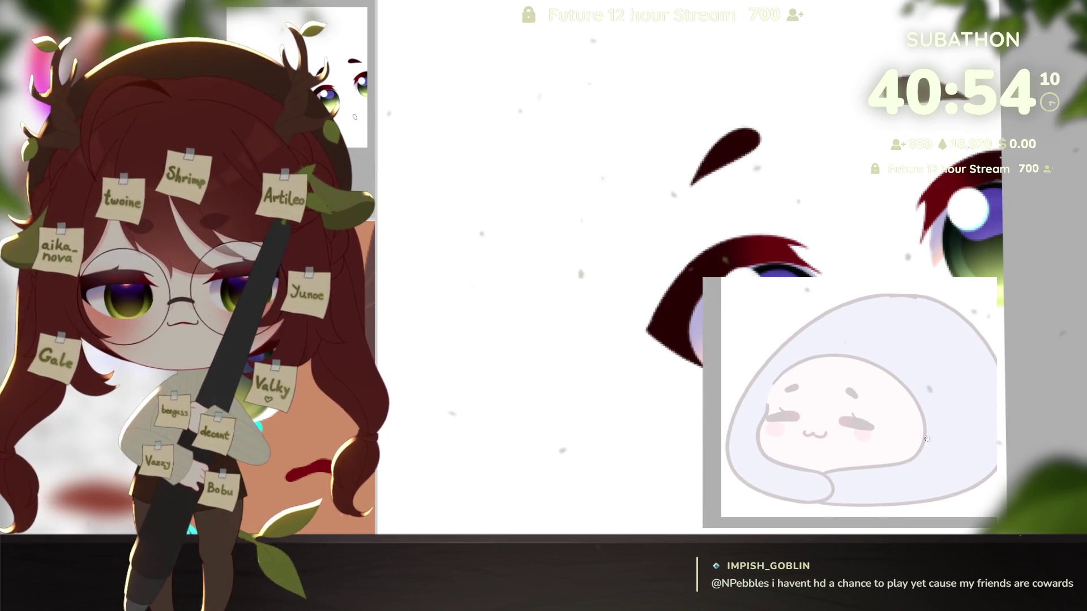
scroll(890, 466, "up", 1)
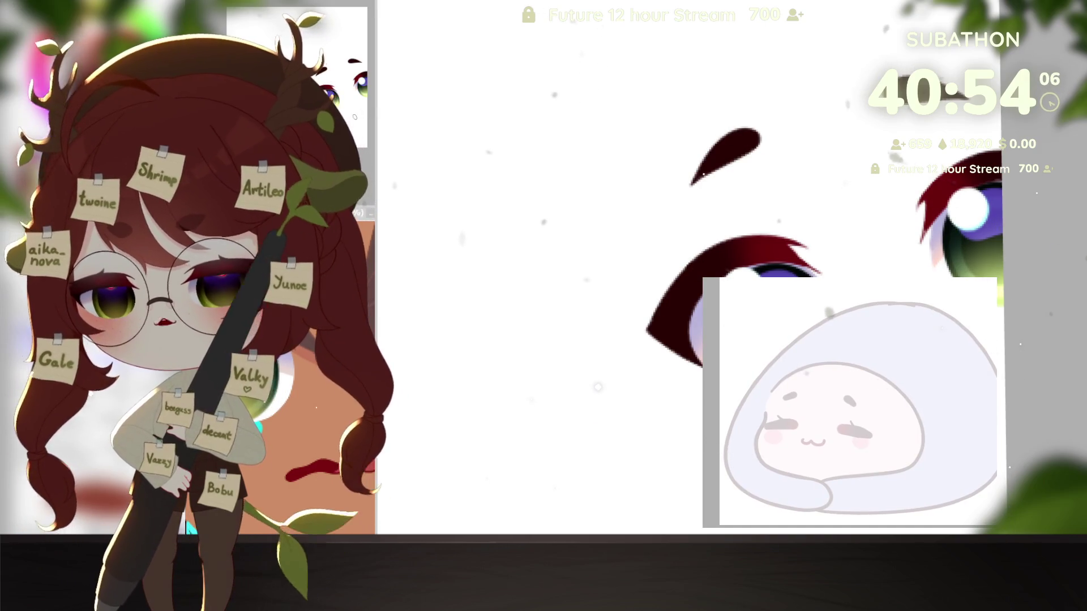
scroll(849, 402, "left", 2)
scroll(891, 468, "right", 3)
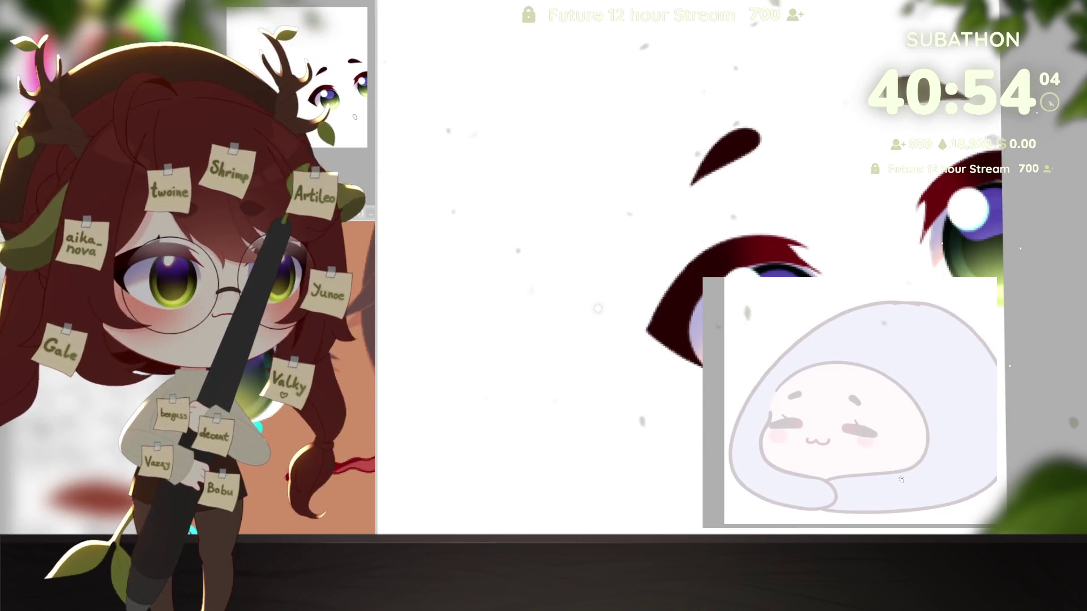
scroll(891, 467, "left", 2)
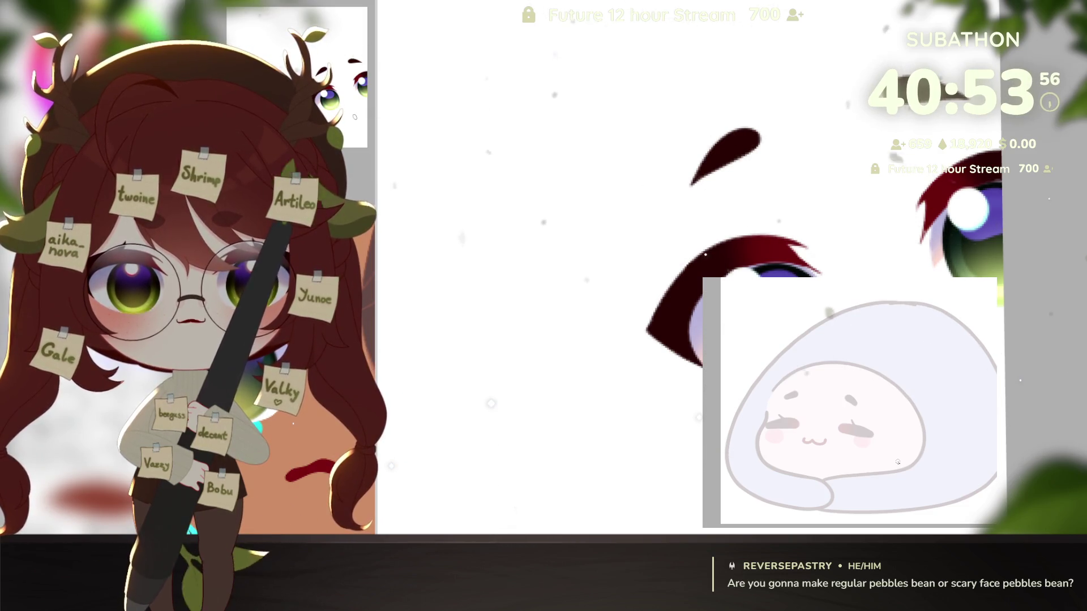
scroll(898, 462, "up", 3)
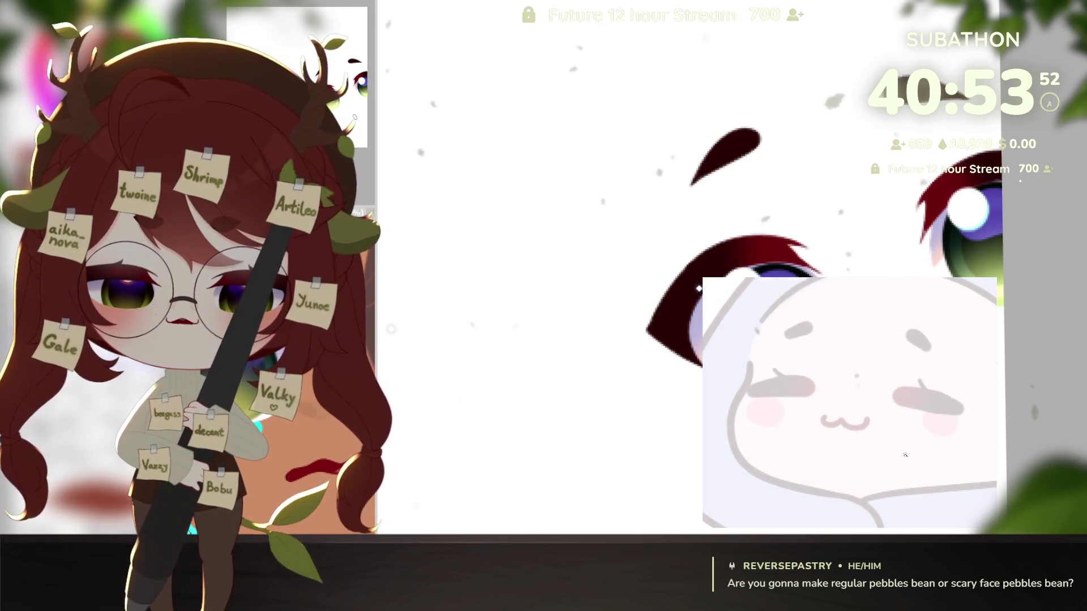
scroll(905, 455, "down", 3)
scroll(897, 470, "up", 2)
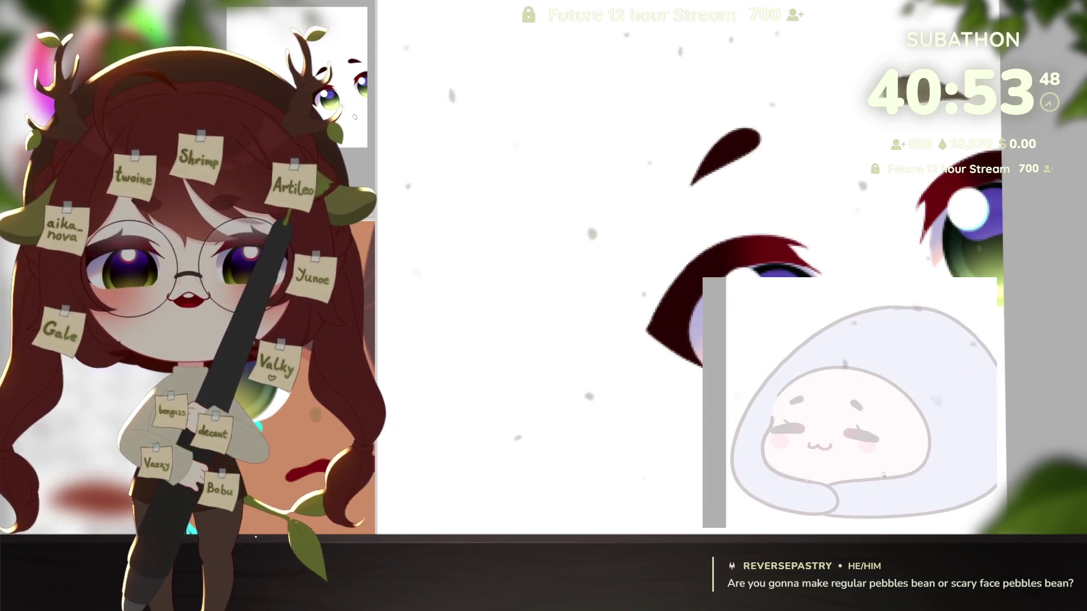
scroll(894, 475, "down", 1)
scroll(895, 475, "down", 1)
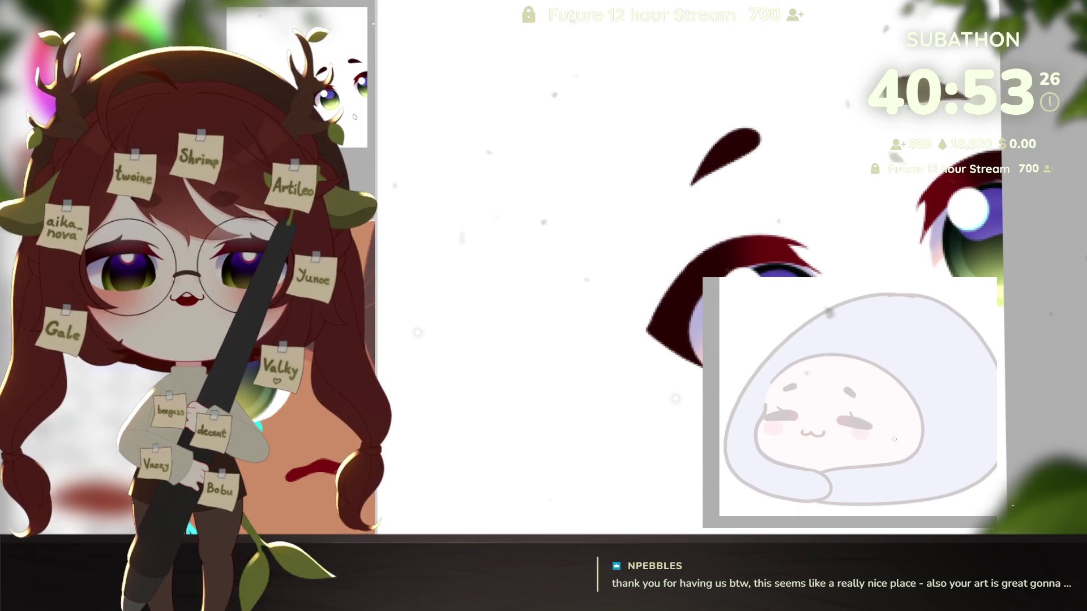
Sketch a black hair strand with curled ends down the right side of the face
mouse_move(882, 456)
left_mouse_down()
mouse_move(921, 473)
mouse_move(928, 458)
mouse_move(909, 467)
mouse_move(912, 444)
left_mouse_up()
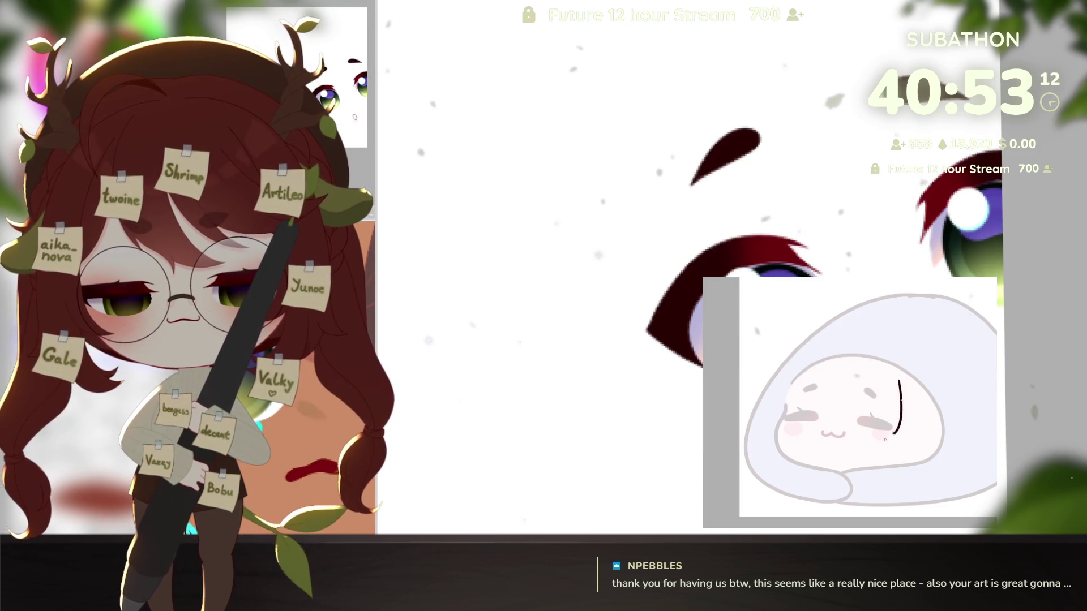
left_click_drag(900, 380, 885, 439)
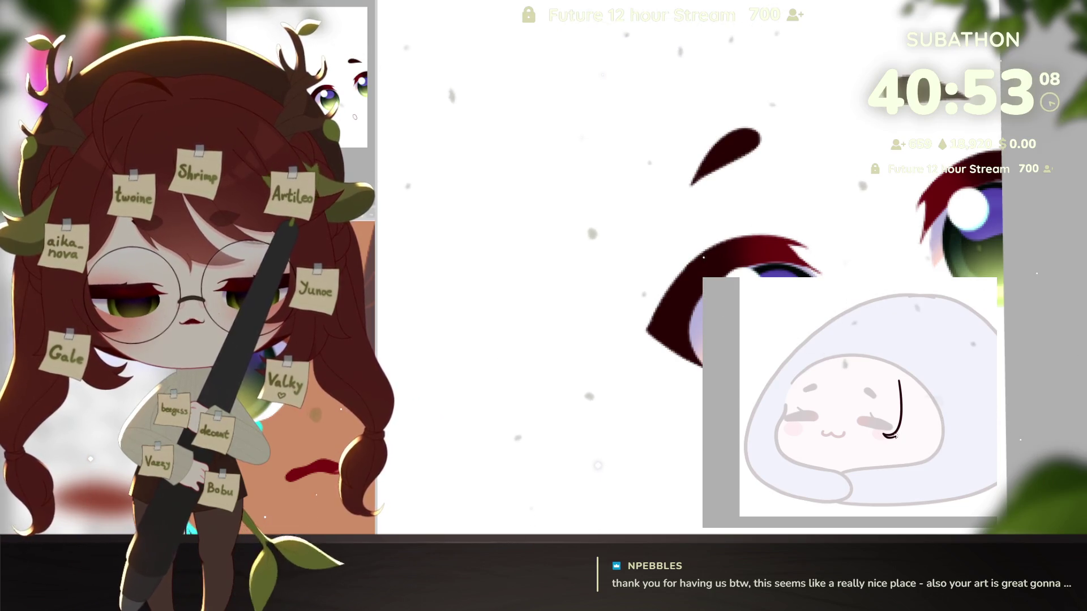
left_click_drag(894, 432, 878, 443)
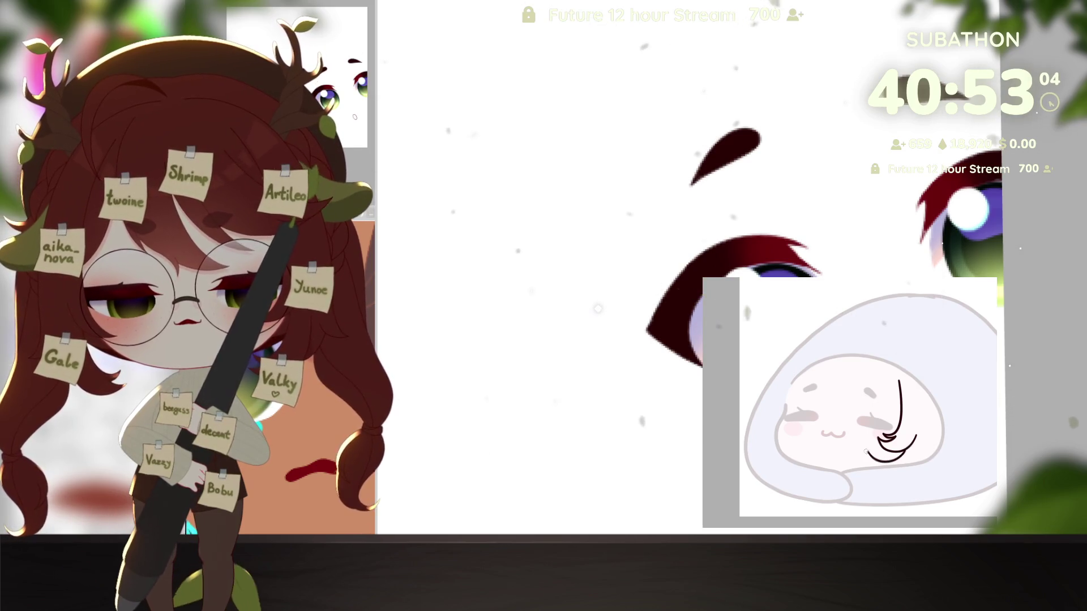
left_click_drag(868, 456, 909, 471)
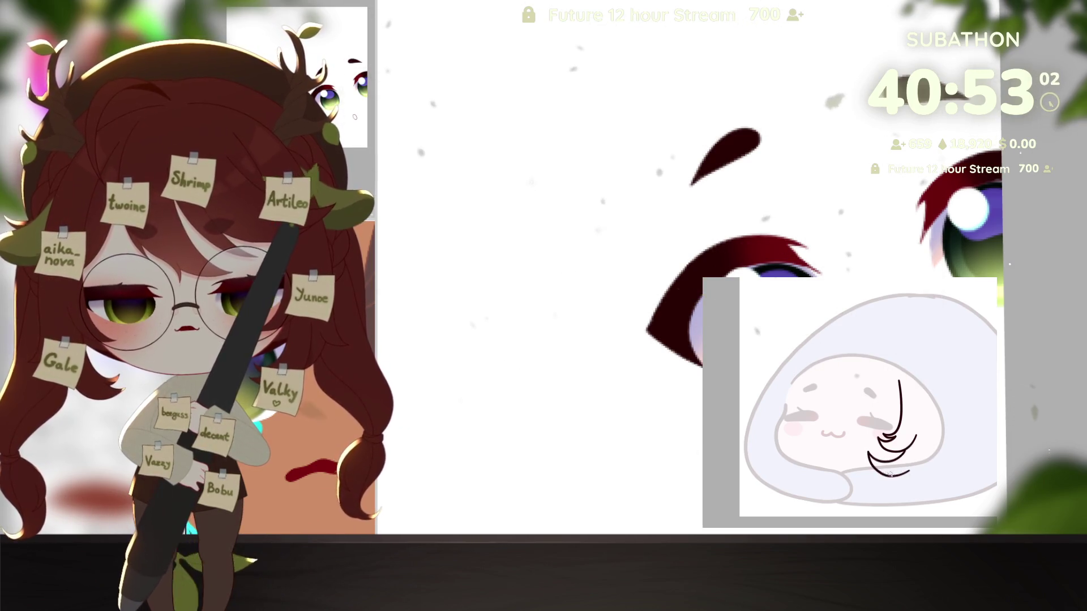
mouse_move(872, 485)
left_mouse_down()
mouse_move(932, 467)
mouse_move(941, 409)
left_mouse_up()
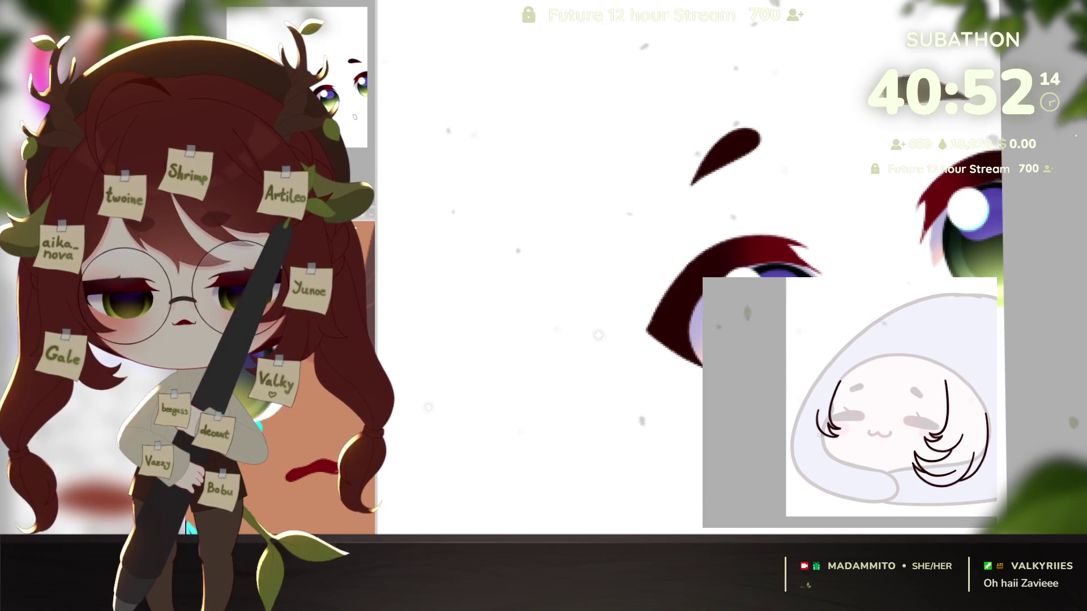
Sketch long curved hair strands down the left side of the face, rotating the canvas as needed
left_click_drag(852, 445, 873, 456)
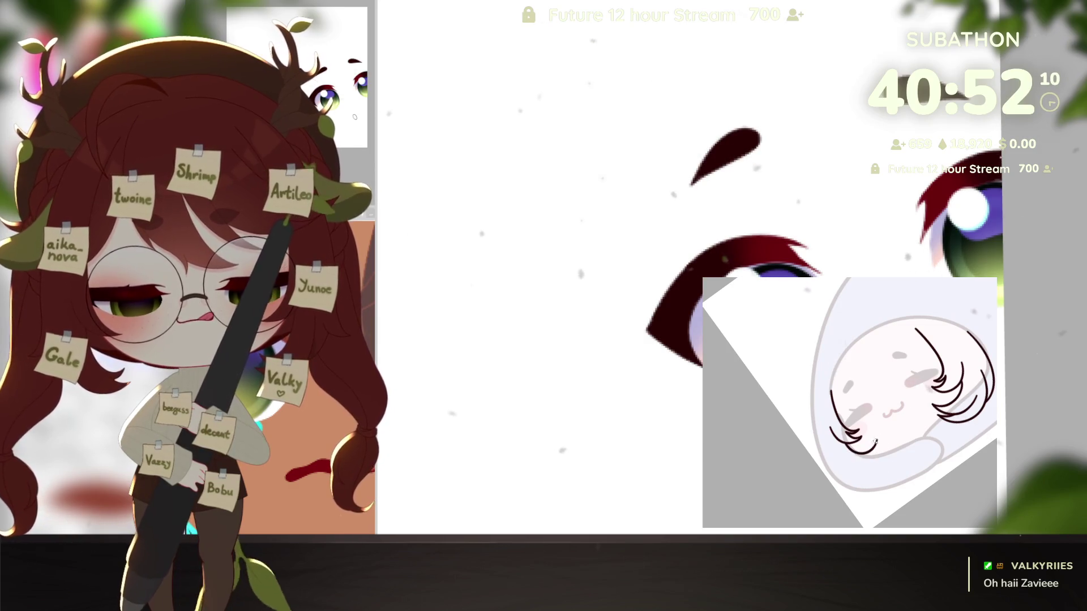
left_click_drag(868, 442, 878, 455)
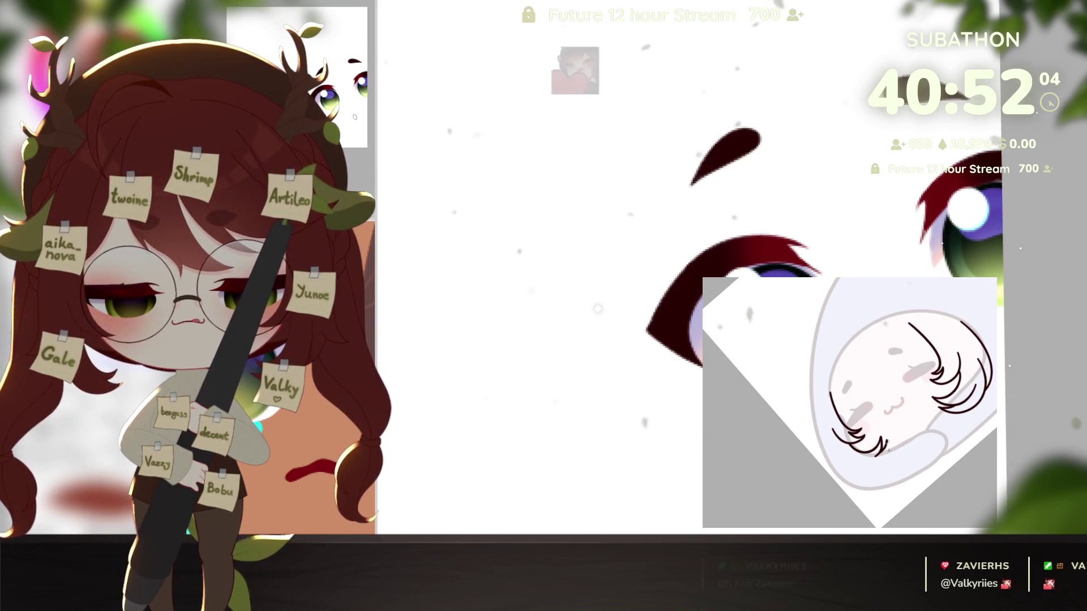
left_click_drag(888, 456, 834, 453)
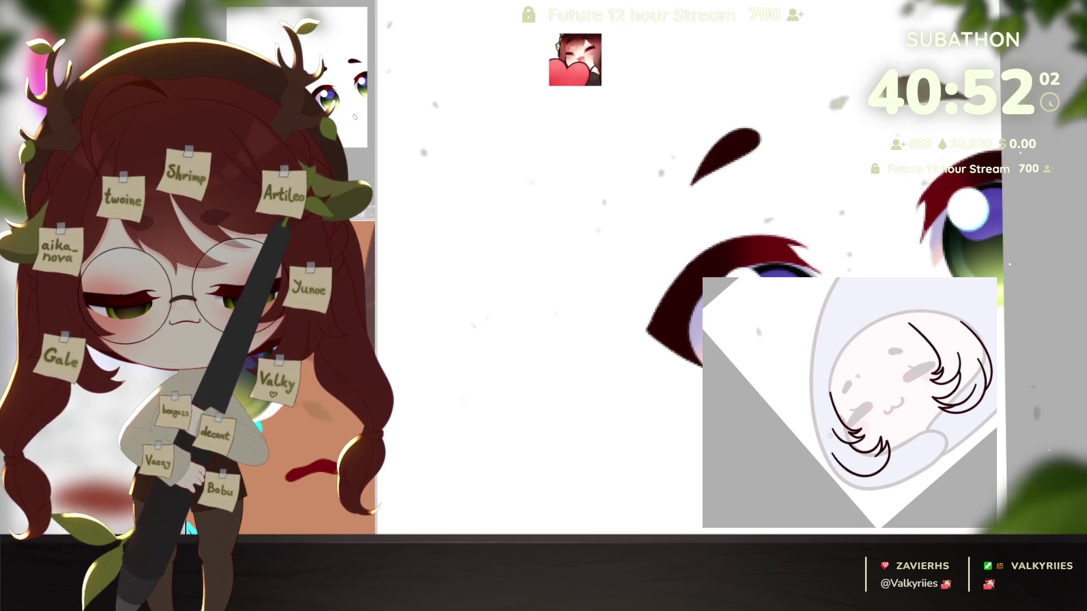
key("Home")
left_click_drag(861, 482, 852, 480)
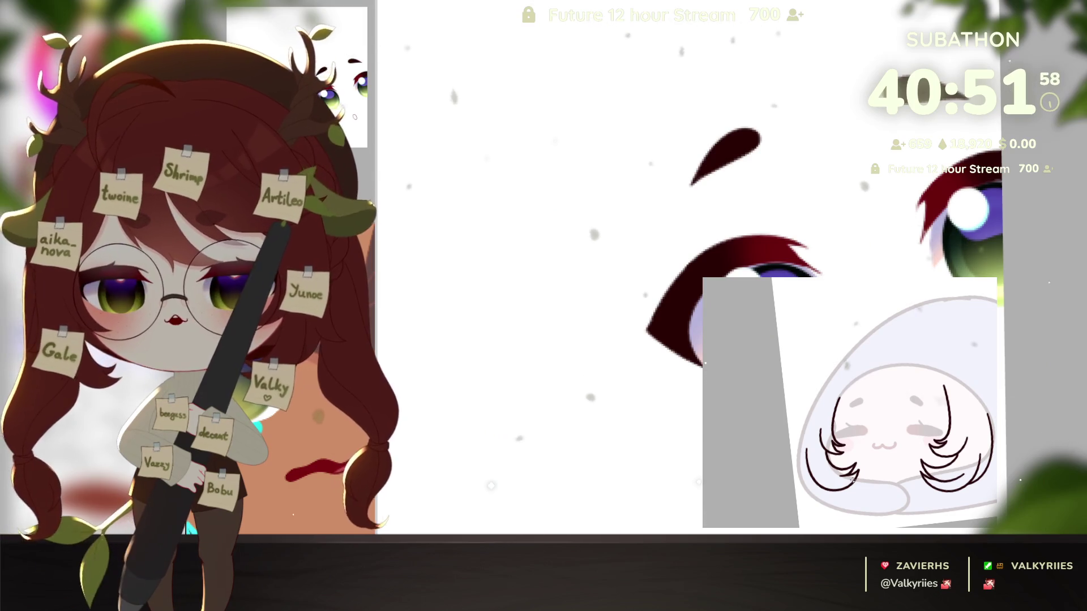
mouse_move(832, 390)
left_mouse_down()
mouse_move(804, 478)
mouse_move(858, 470)
left_mouse_up()
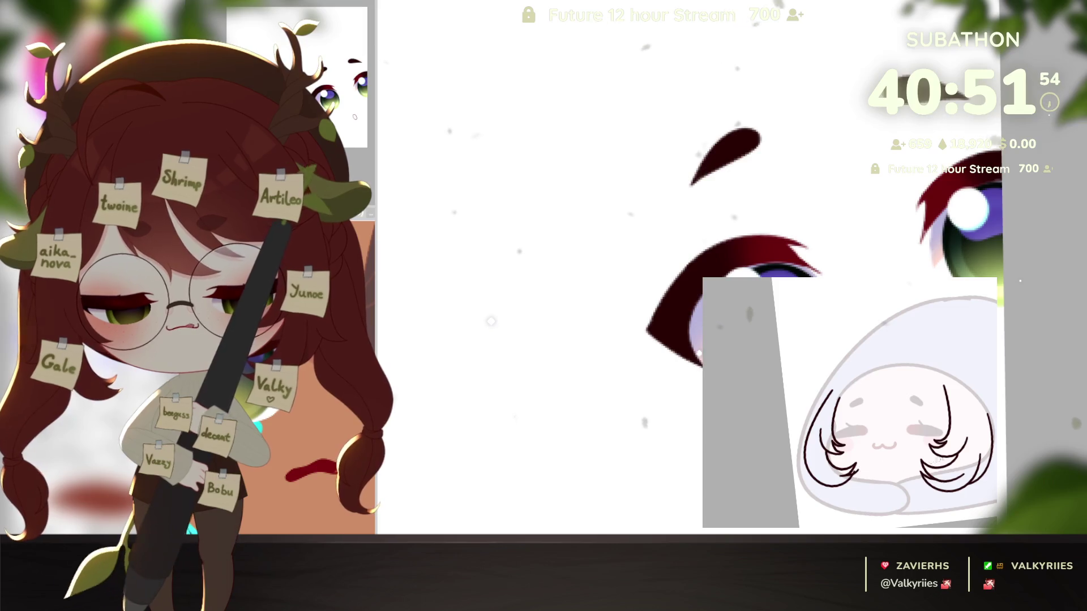
left_click_drag(939, 459, 938, 411)
left_click_drag(828, 431, 934, 426)
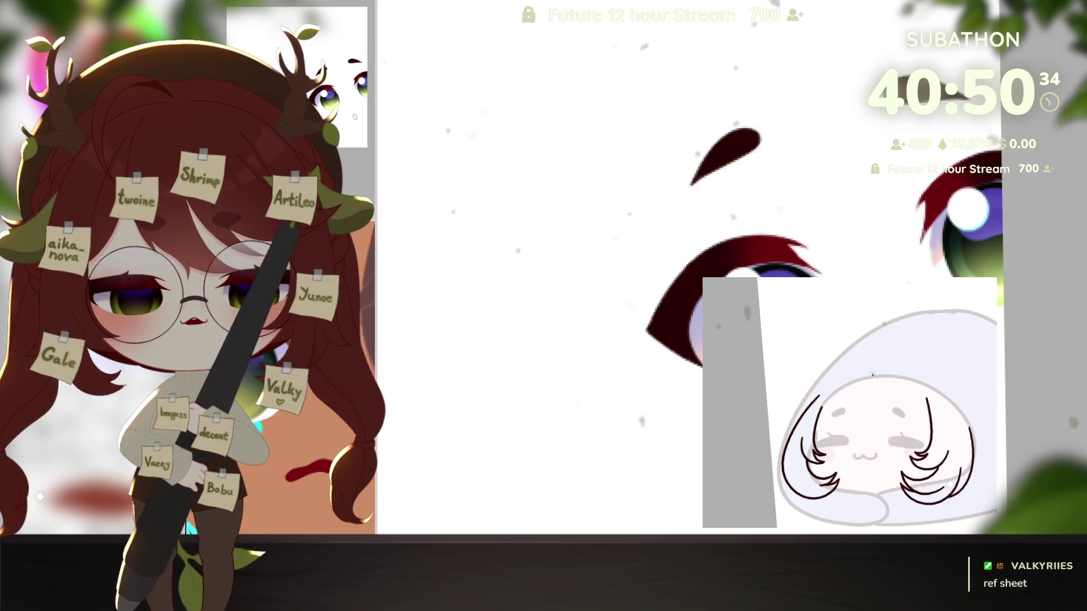
left_click_drag(859, 373, 809, 418)
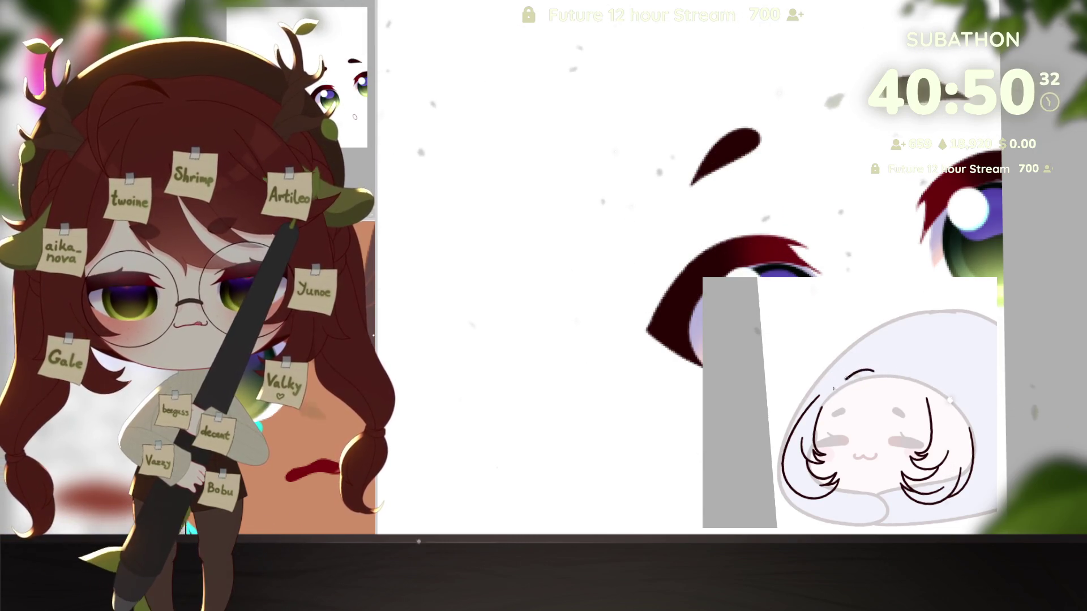
key("ctrl+z")
left_click_drag(874, 371, 814, 398)
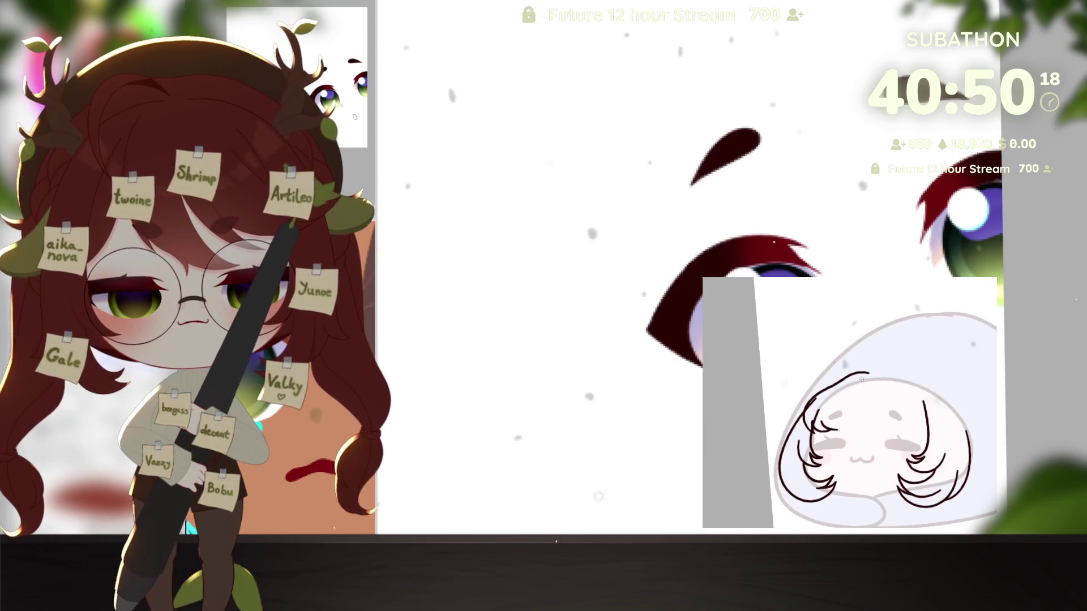
left_click_drag(853, 387, 879, 433)
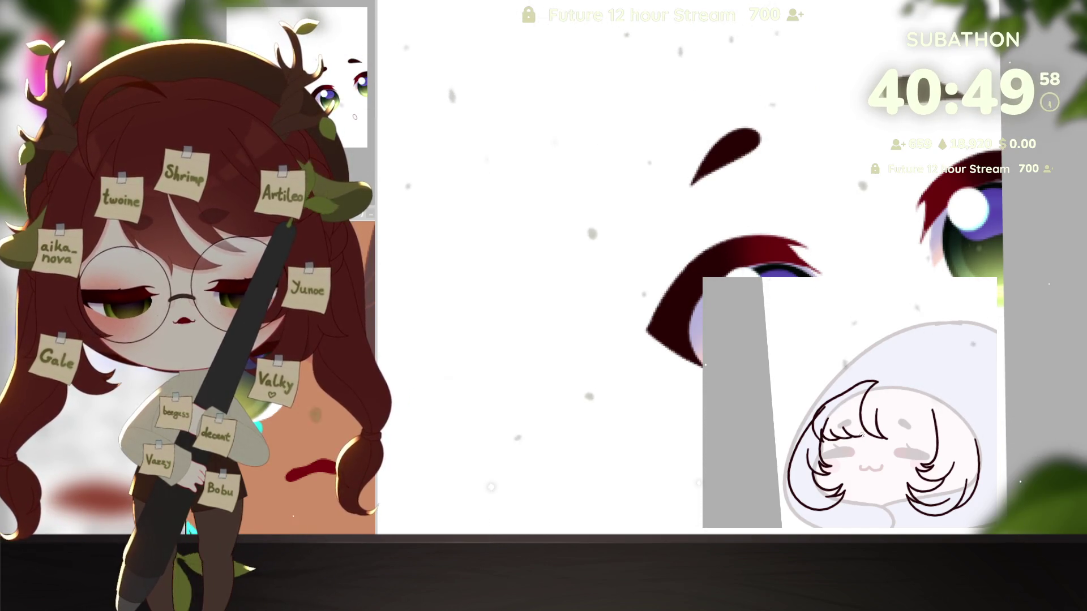
left_click_drag(913, 464, 899, 439)
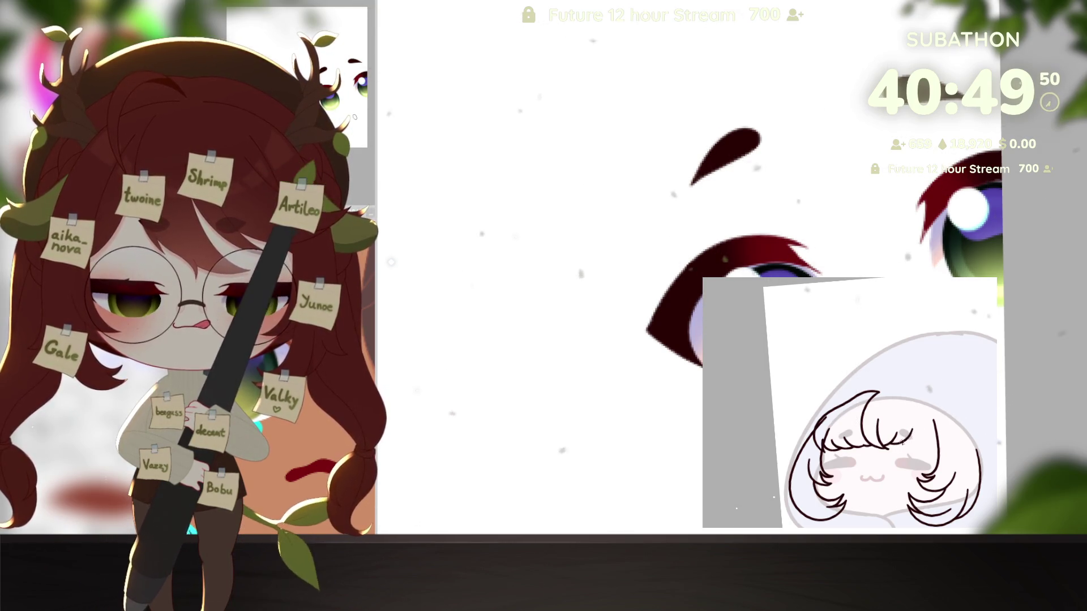
mouse_move(903, 443)
left_mouse_down()
mouse_move(936, 470)
mouse_move(914, 458)
left_mouse_up()
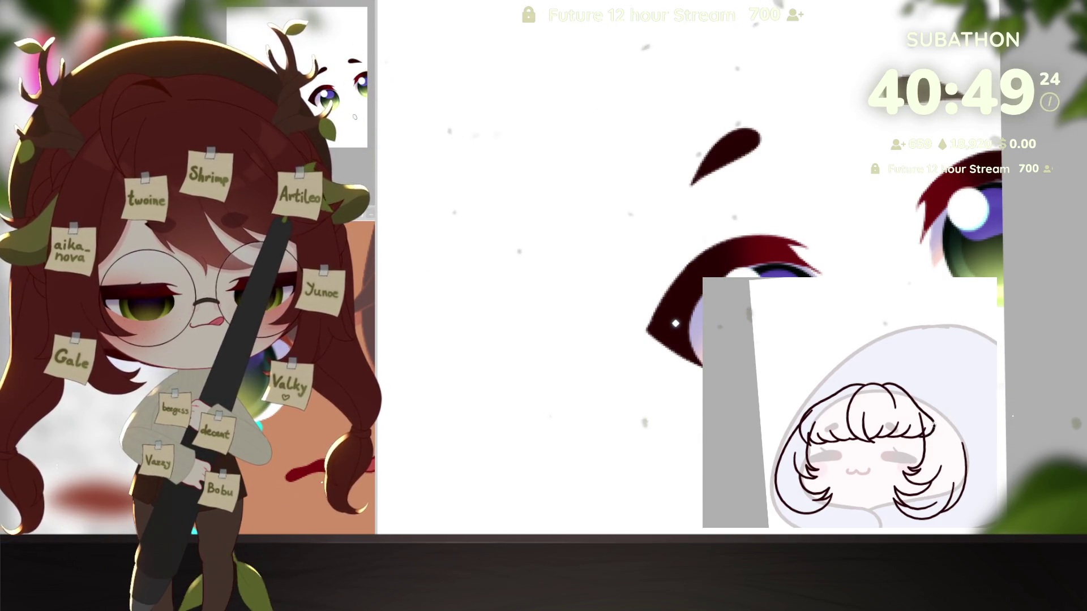
left_click_drag(930, 418, 930, 424)
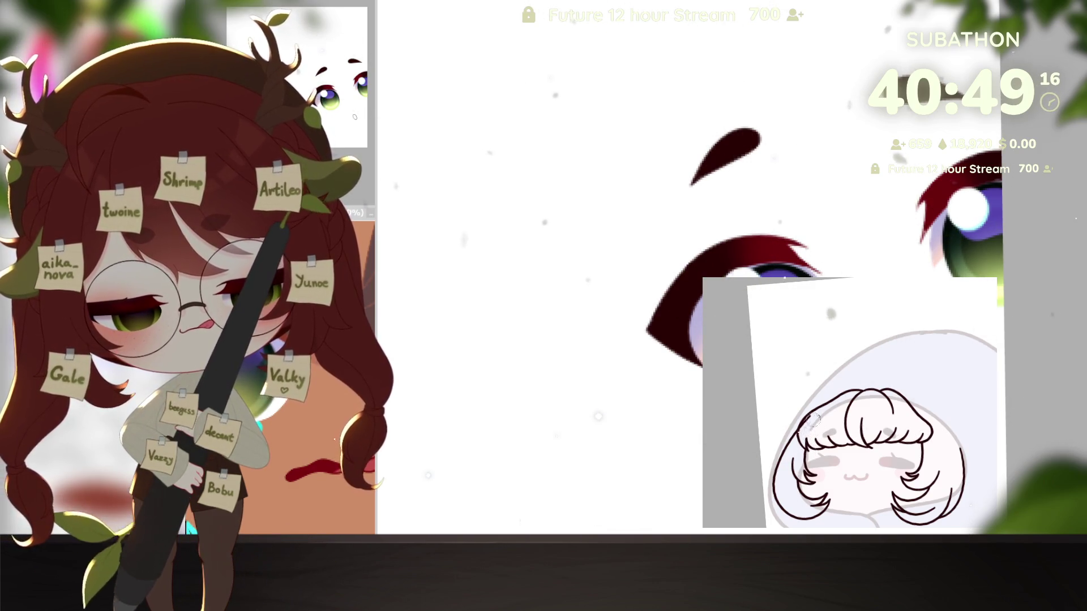
left_click_drag(810, 420, 803, 414)
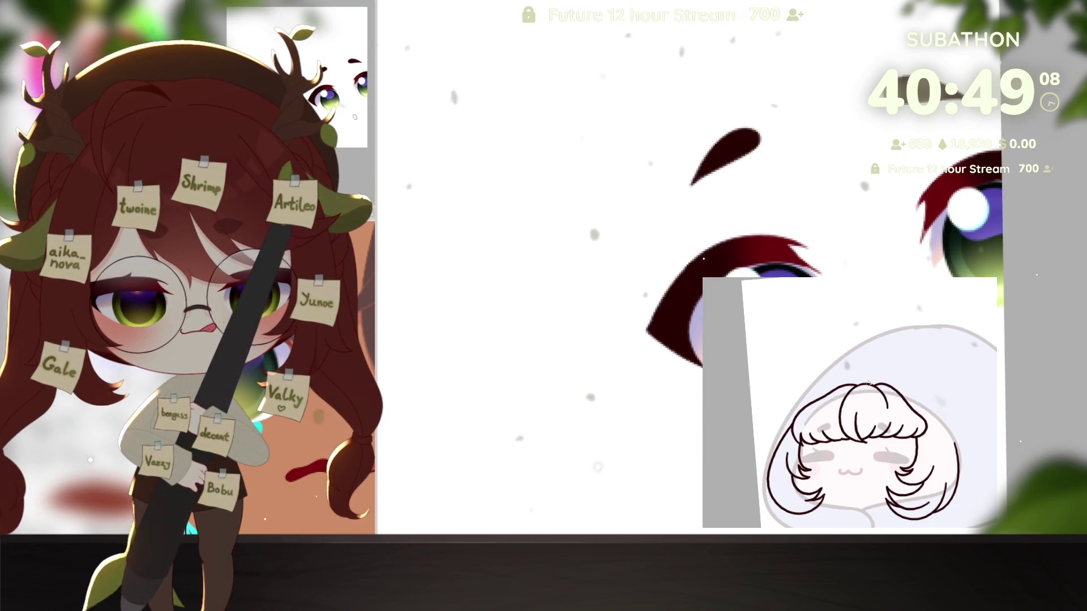
scroll(940, 425, "up", 3)
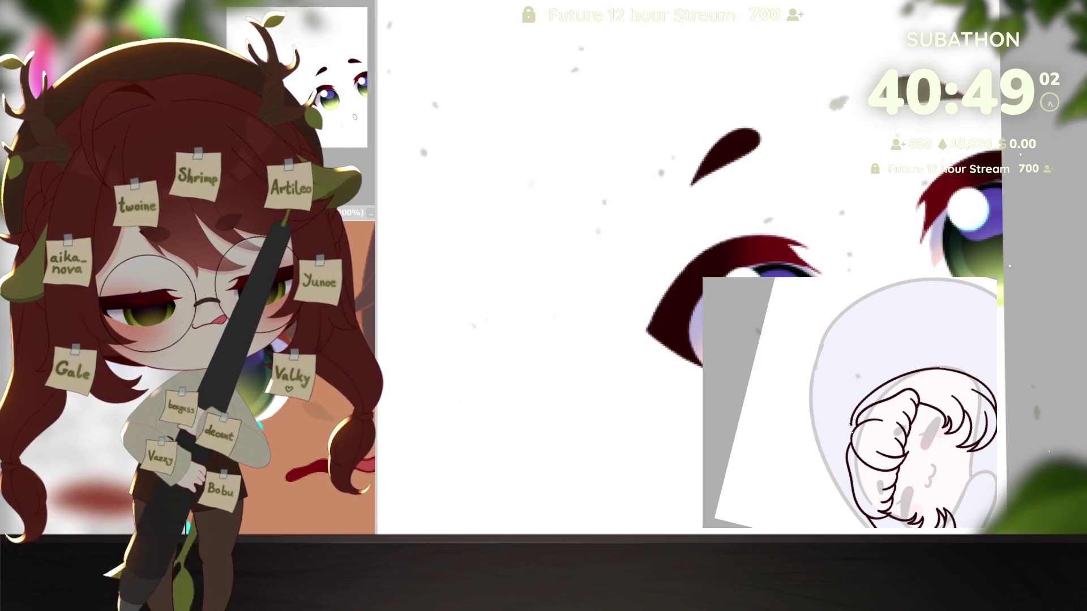
scroll(850, 426, "up", 3)
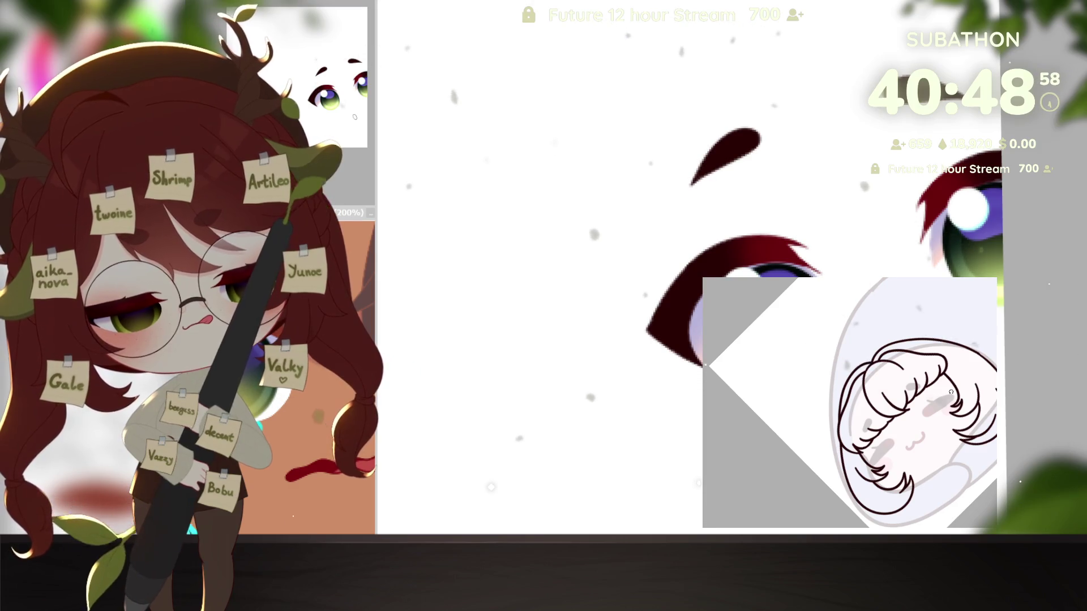
scroll(951, 392, "down", 3)
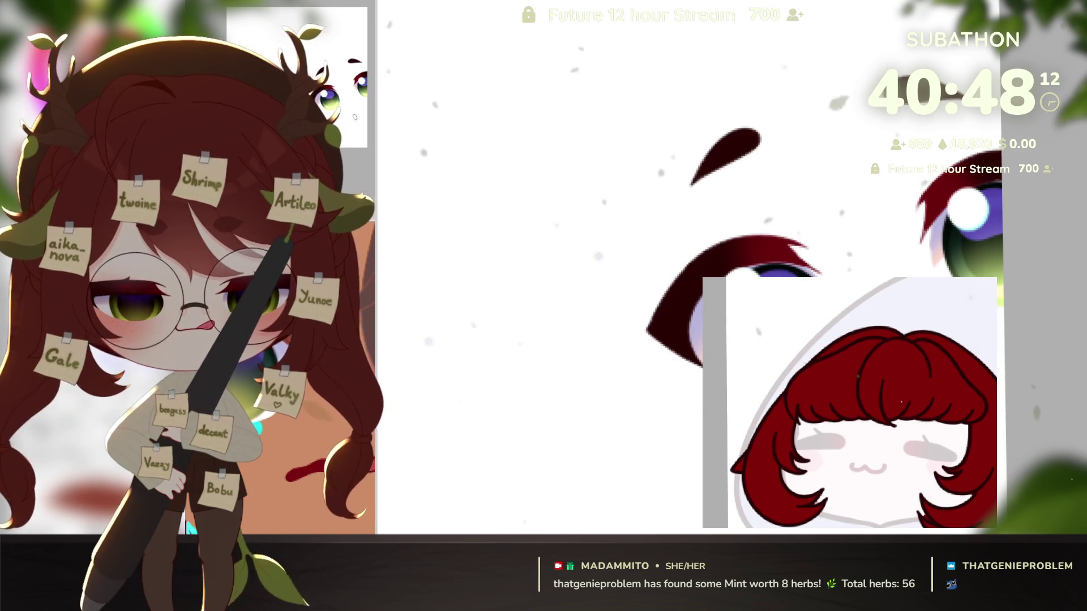
Check the red hair fill's coverage at different zoom levels, then undo it
scroll(924, 448, "up", 1)
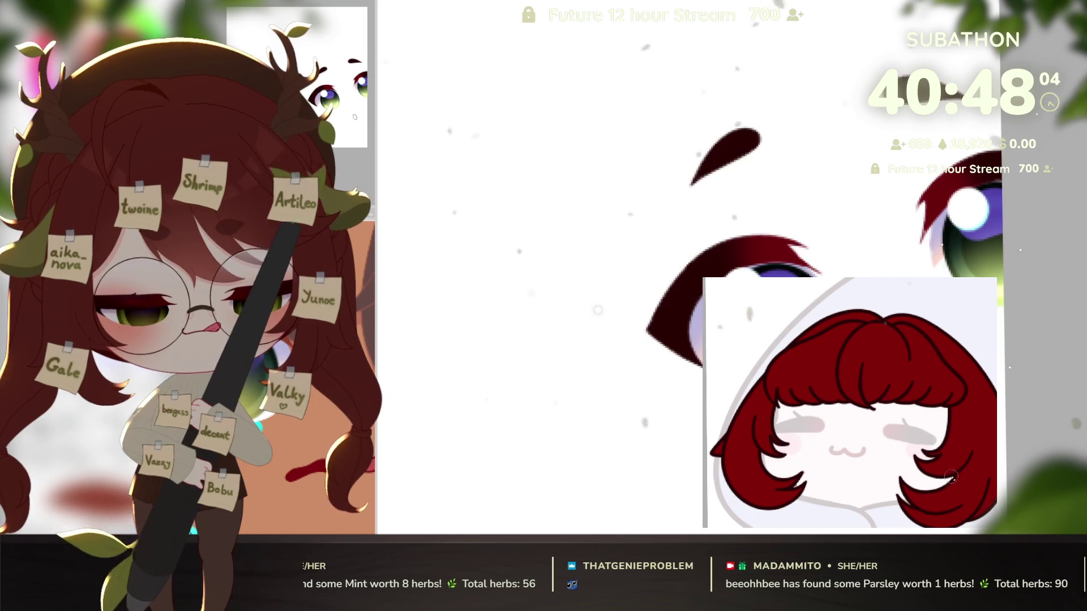
scroll(952, 486, "up", 1)
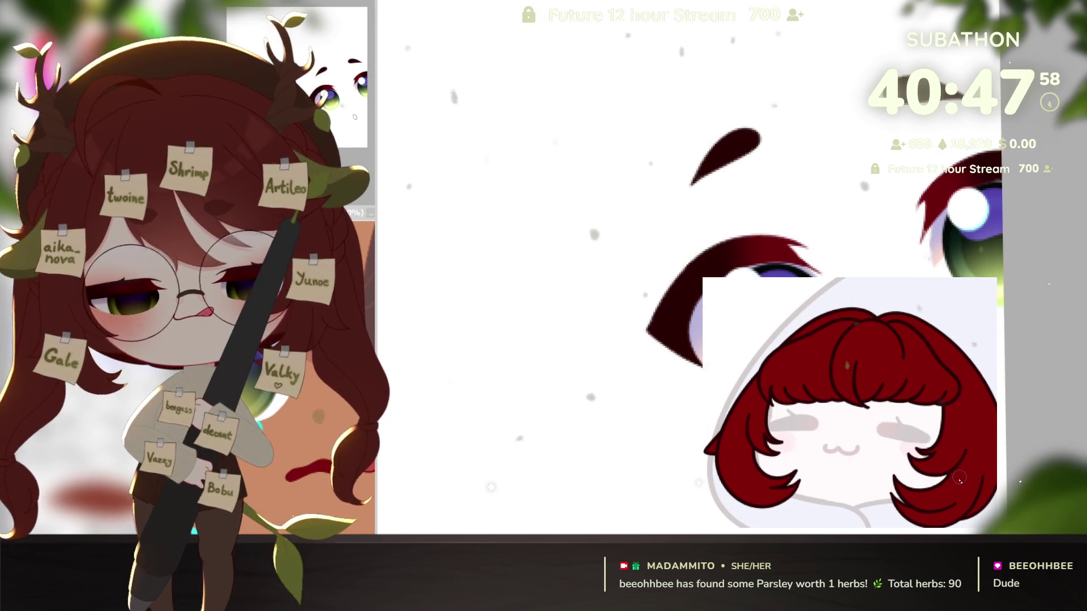
scroll(942, 489, "down", 2)
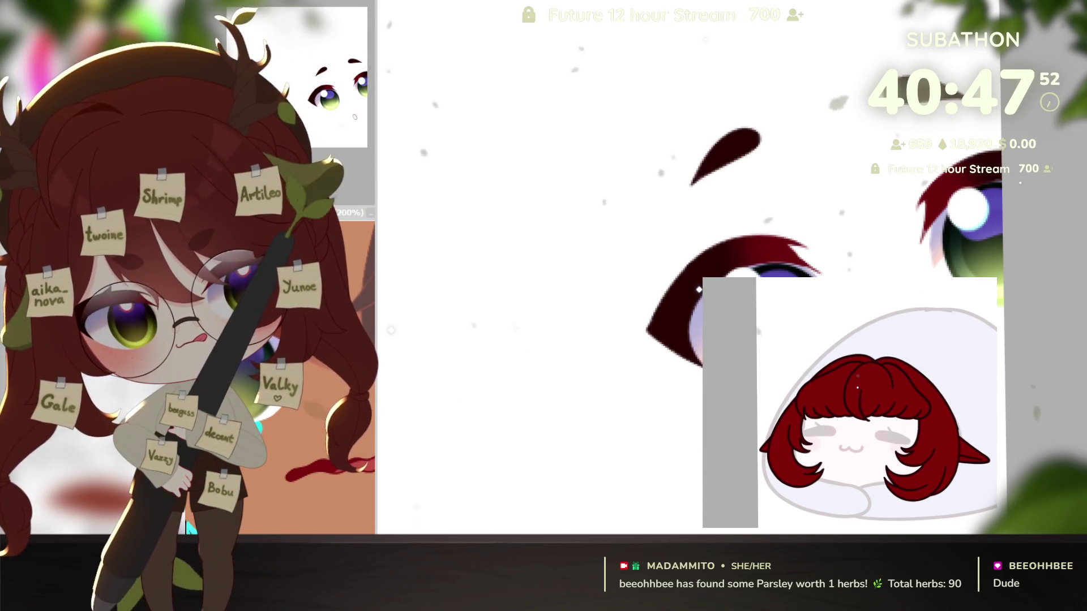
key("ctrl+z")
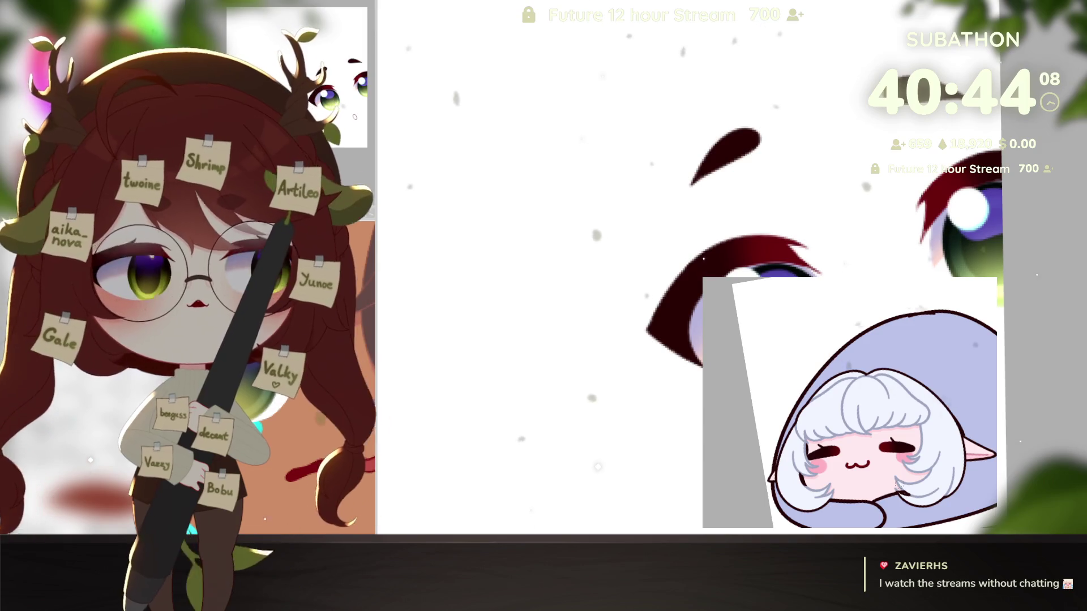
Pan the view along the signature area above the hooded bean
scroll(848, 414, "up", 3)
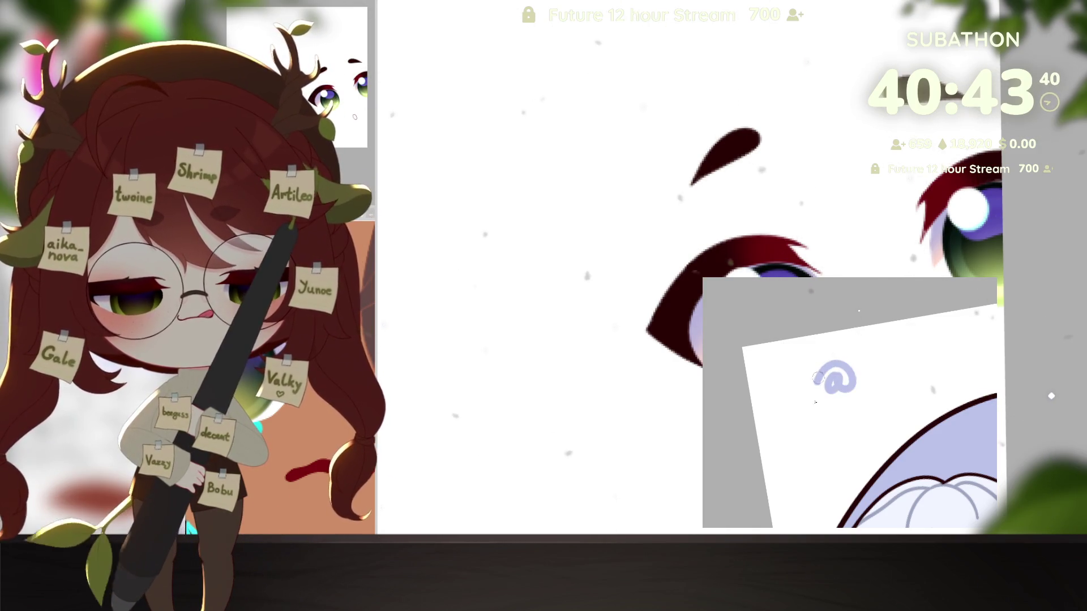
left_click_drag(887, 453, 832, 461)
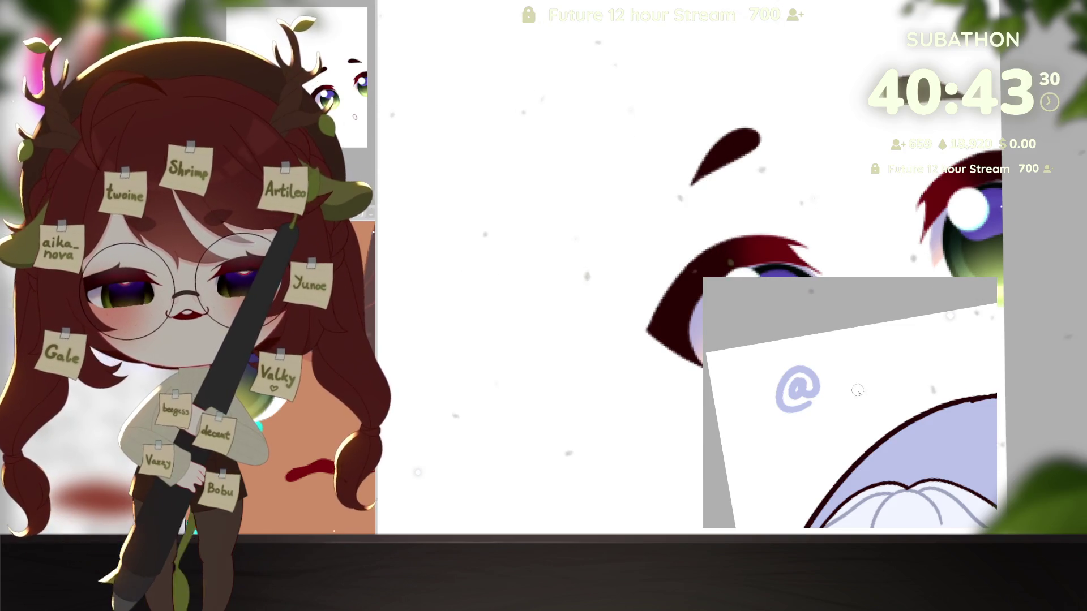
Handwrite the artist's handle in lavender after the @, letter by letter
left_click_drag(857, 391, 833, 404)
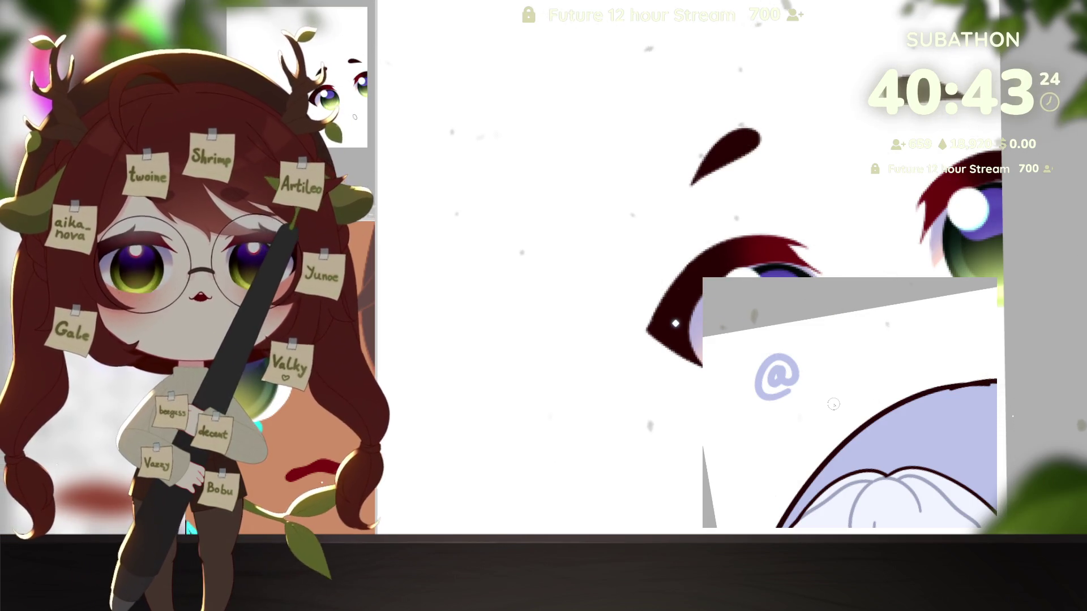
scroll(833, 404, "up", 1)
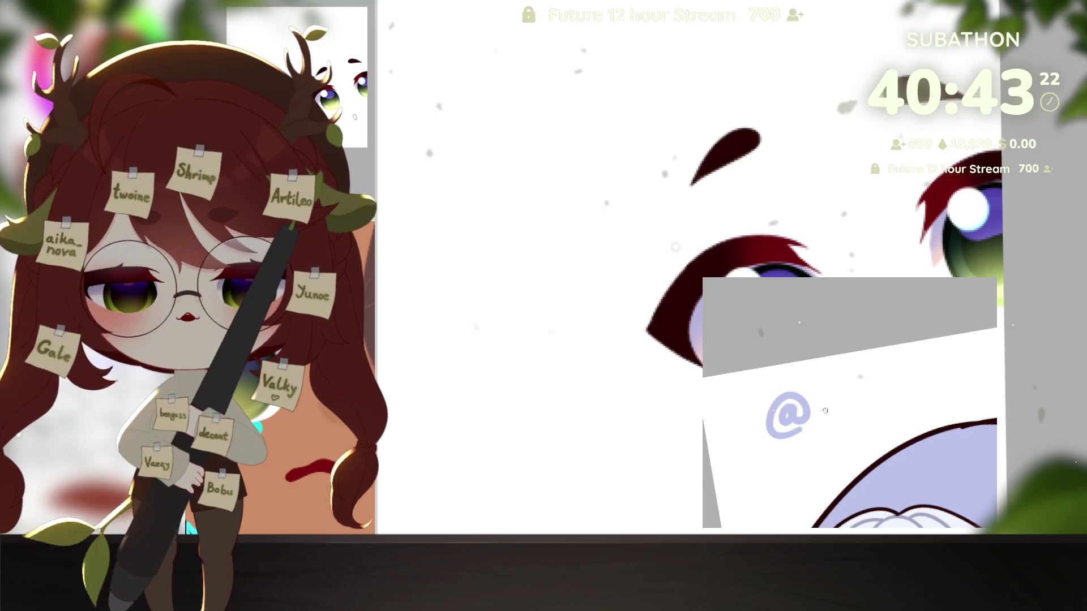
left_click_drag(846, 415, 831, 417)
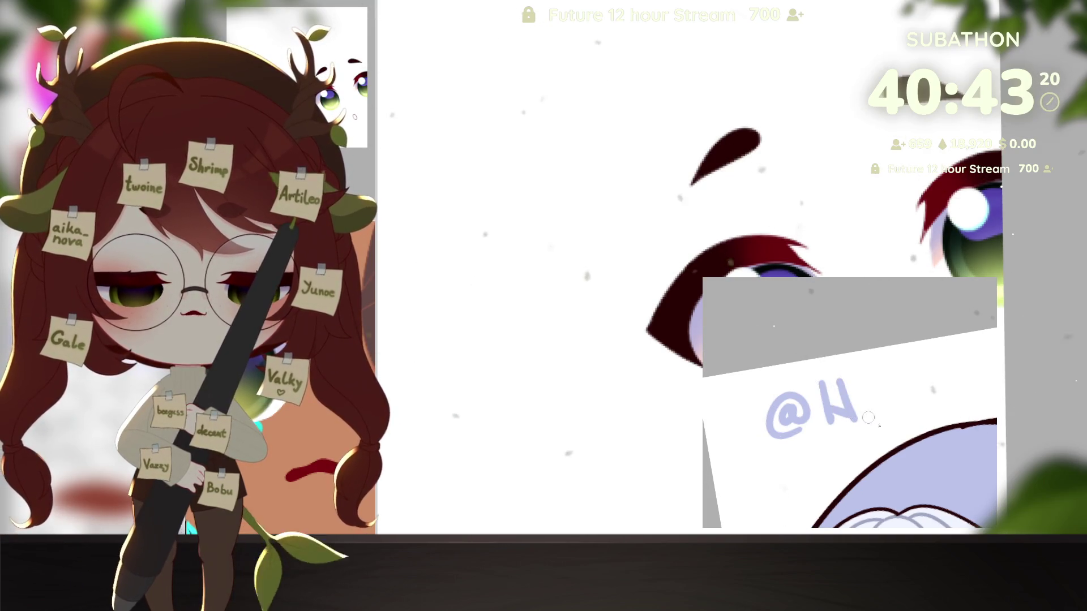
mouse_move(855, 382)
left_mouse_down()
mouse_move(860, 424)
mouse_move(879, 403)
mouse_move(913, 405)
left_mouse_up()
scroll(870, 420, "right", 1)
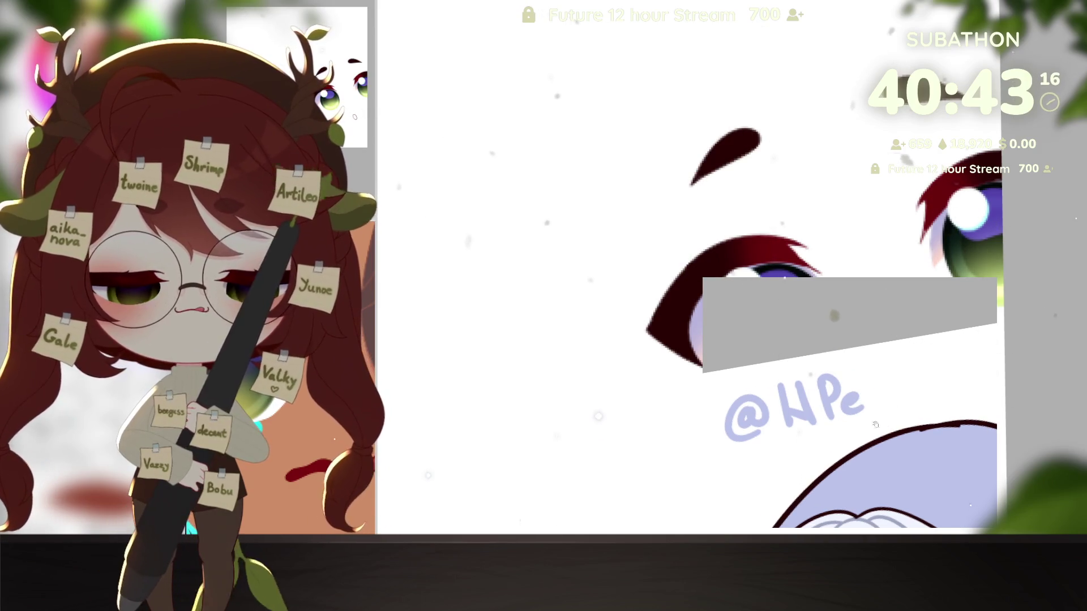
scroll(883, 374, "right", 1)
left_click_drag(859, 365, 864, 399)
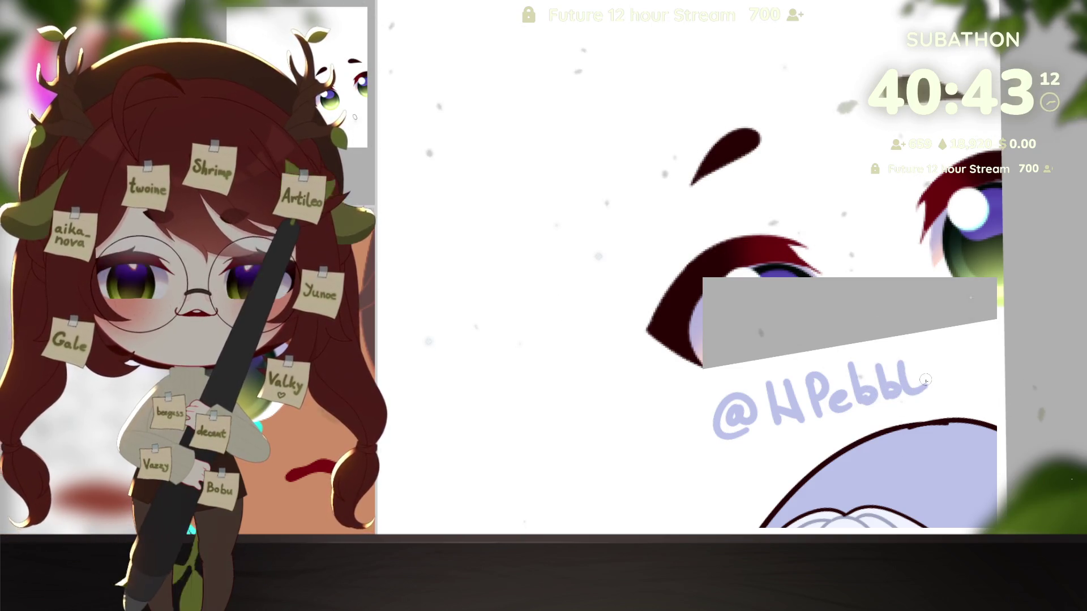
mouse_move(912, 389)
left_mouse_down()
mouse_move(939, 399)
mouse_move(949, 391)
mouse_move(896, 397)
mouse_move(940, 383)
mouse_move(949, 390)
left_mouse_up()
Zoom out to view the whole signed sticker above the mascot
scroll(953, 376, "right", 1)
scroll(897, 380, "down", 1)
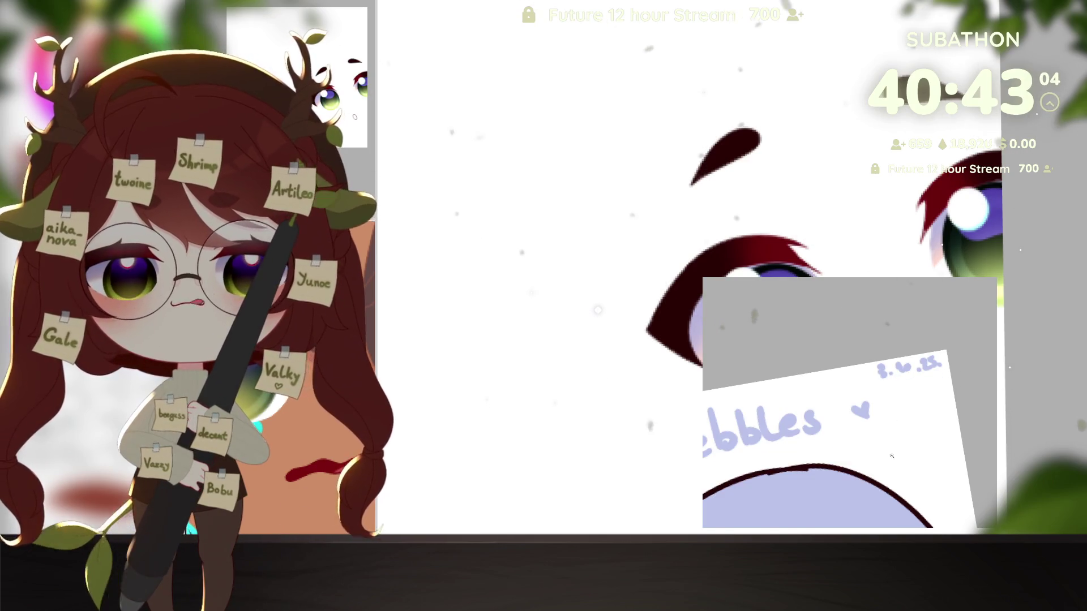
scroll(892, 456, "down", 5)
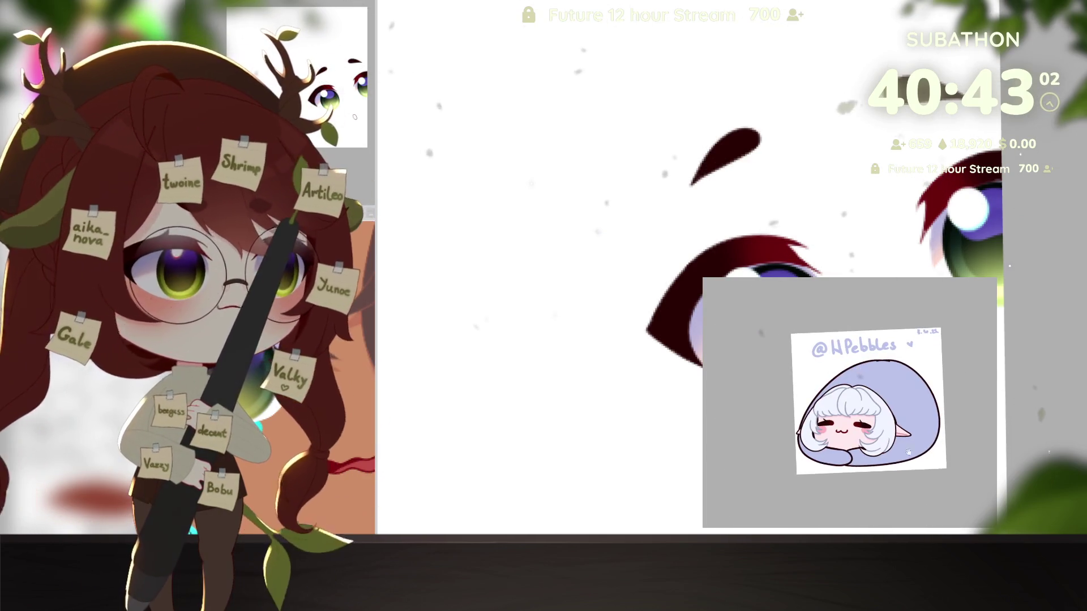
scroll(908, 451, "up", 2)
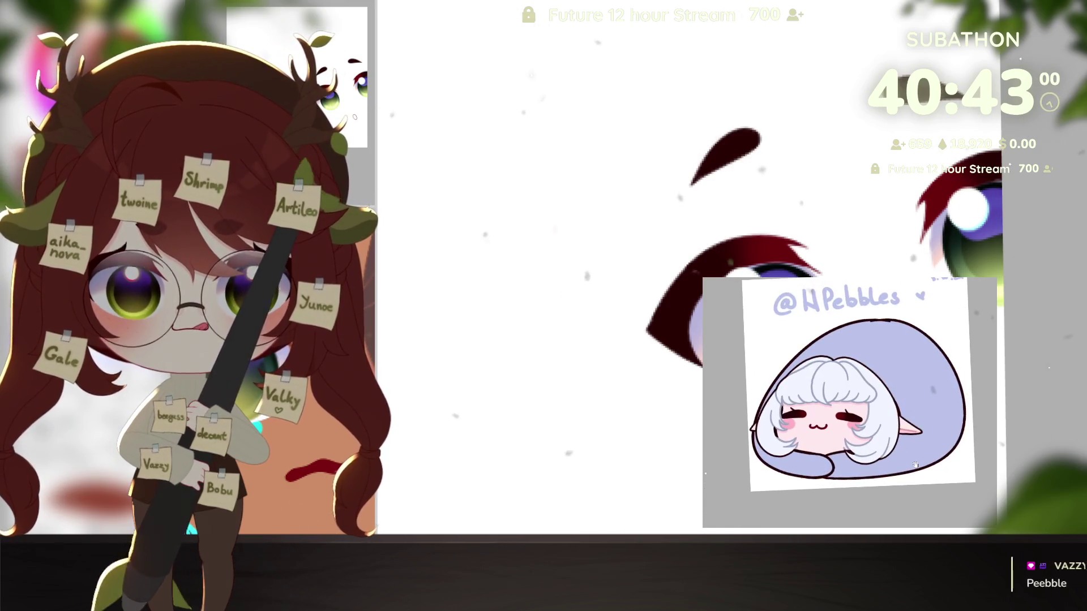
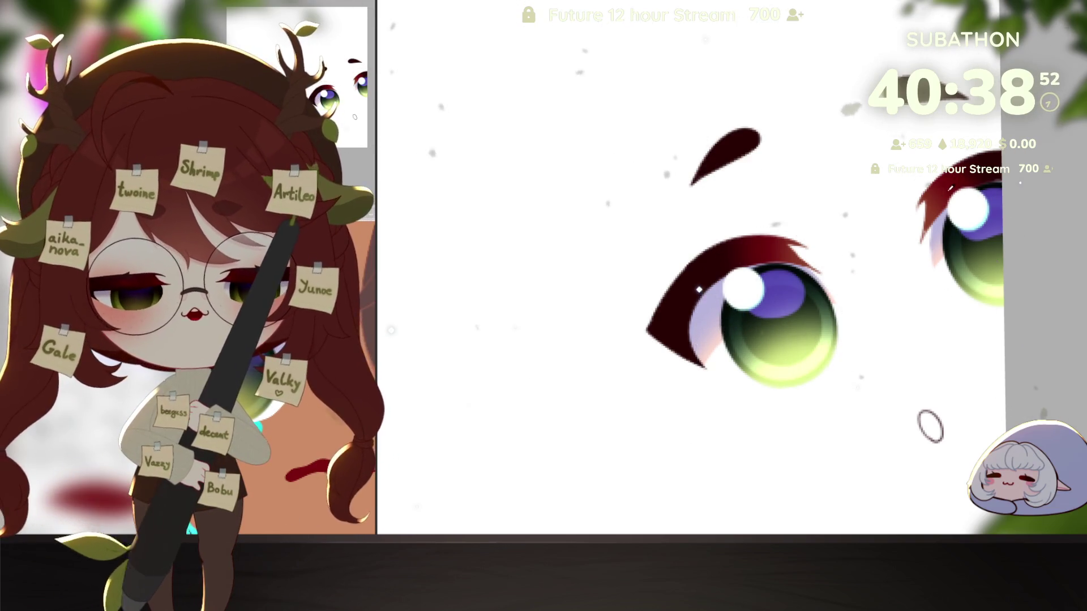
Shrink the airbrush and dab each green eye's white highlight so it glows softly
scroll(903, 359, "up", 3)
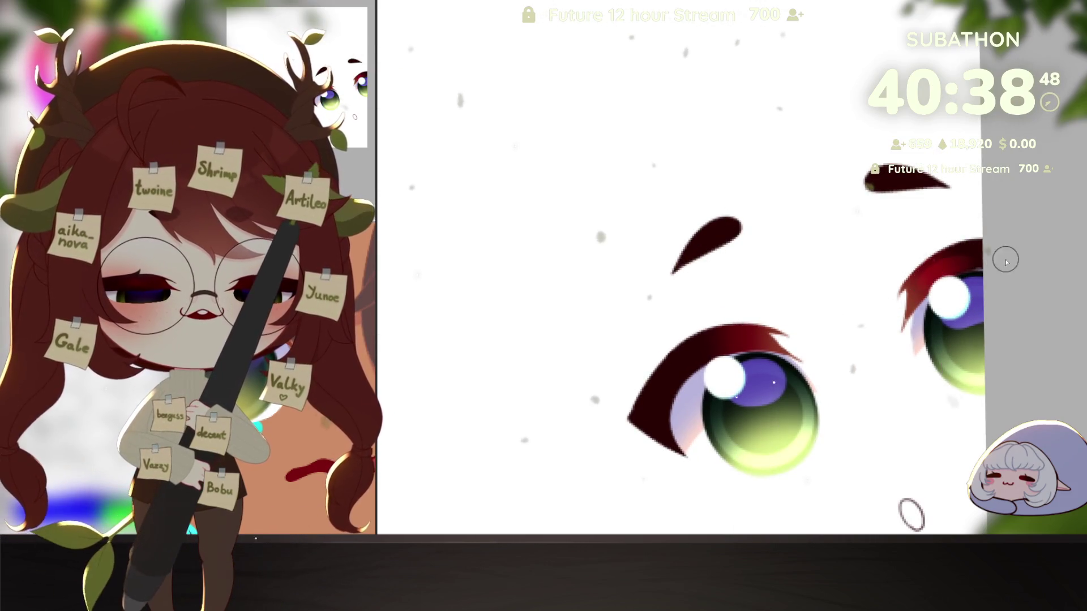
left_click_drag(999, 257, 1086, 203)
left_click_drag(846, 297, 861, 300)
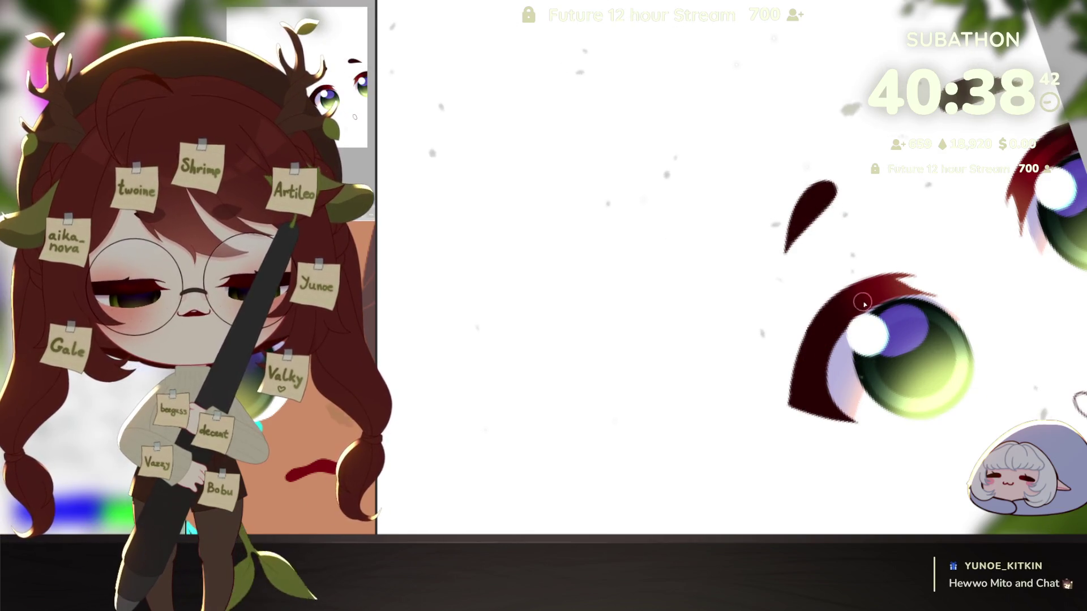
left_click_drag(955, 322, 998, 382)
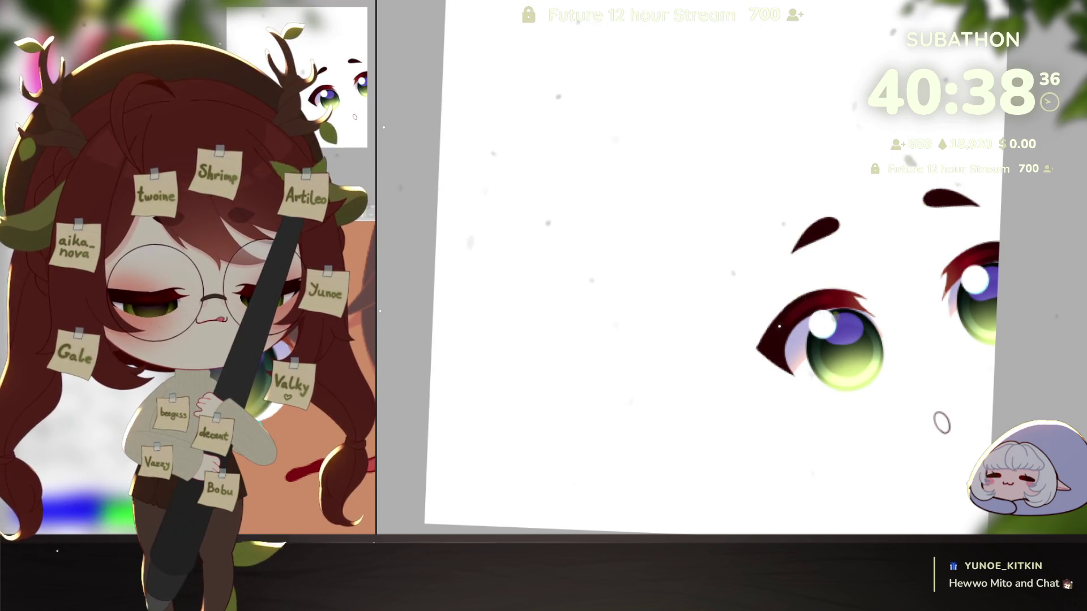
scroll(811, 294, "up", 3)
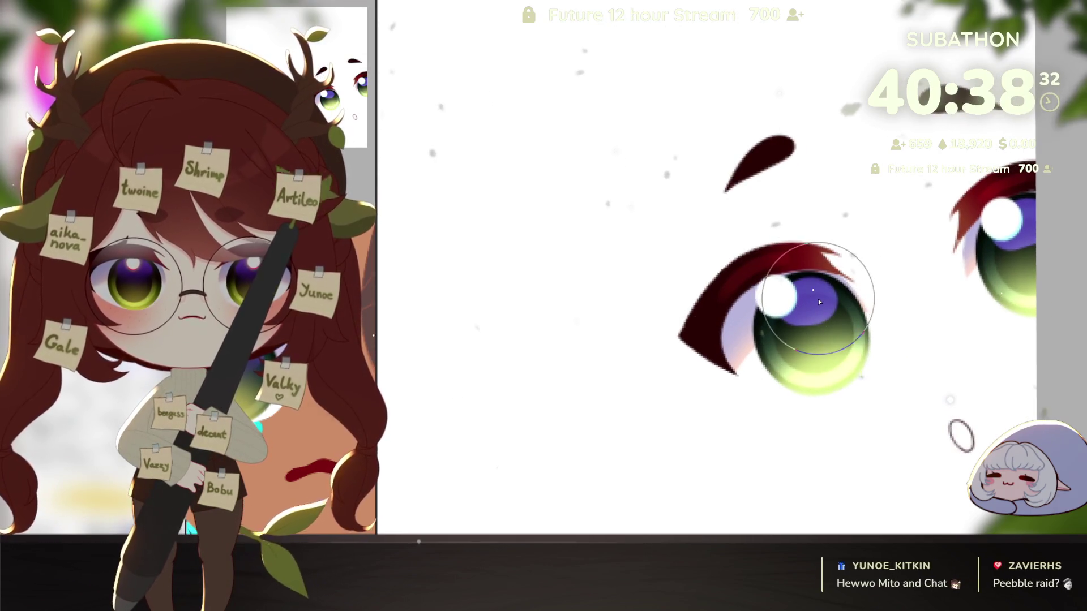
key("bracketleft")
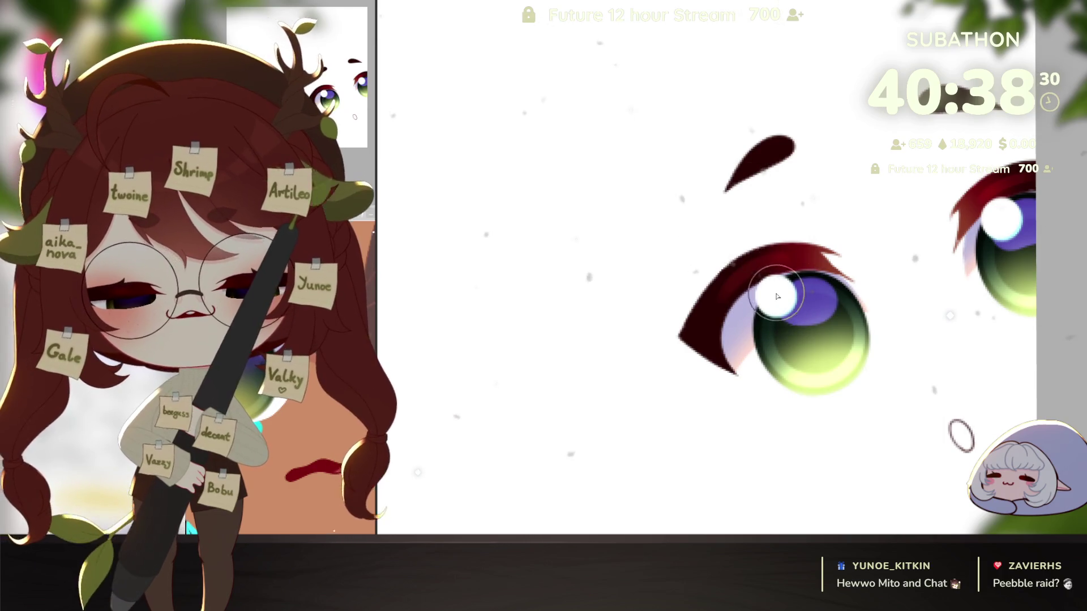
left_click(774, 301)
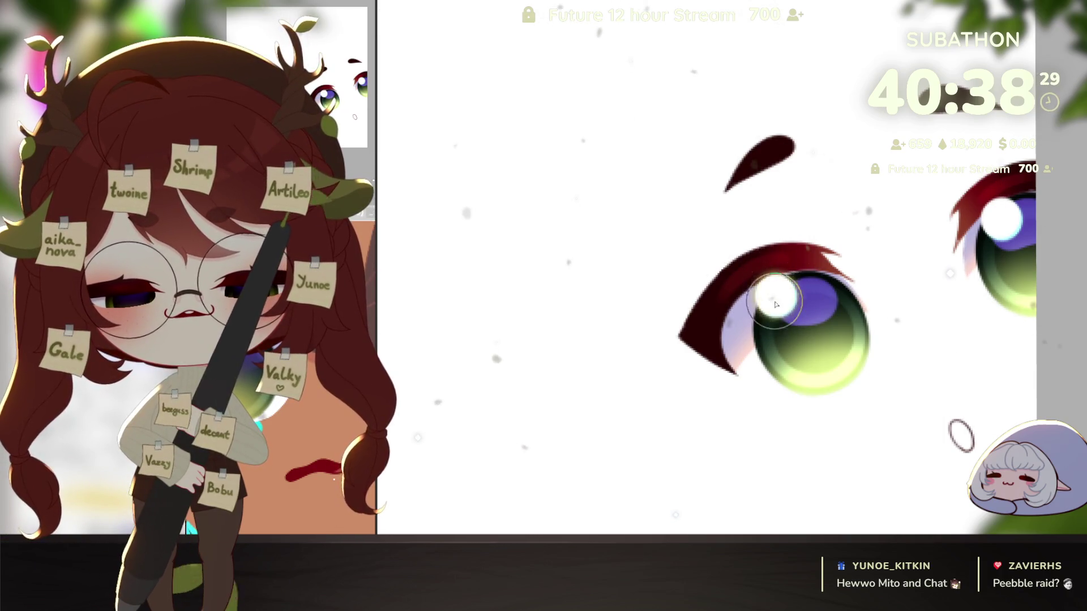
left_click(1007, 224)
scroll(1007, 224, "down", 3)
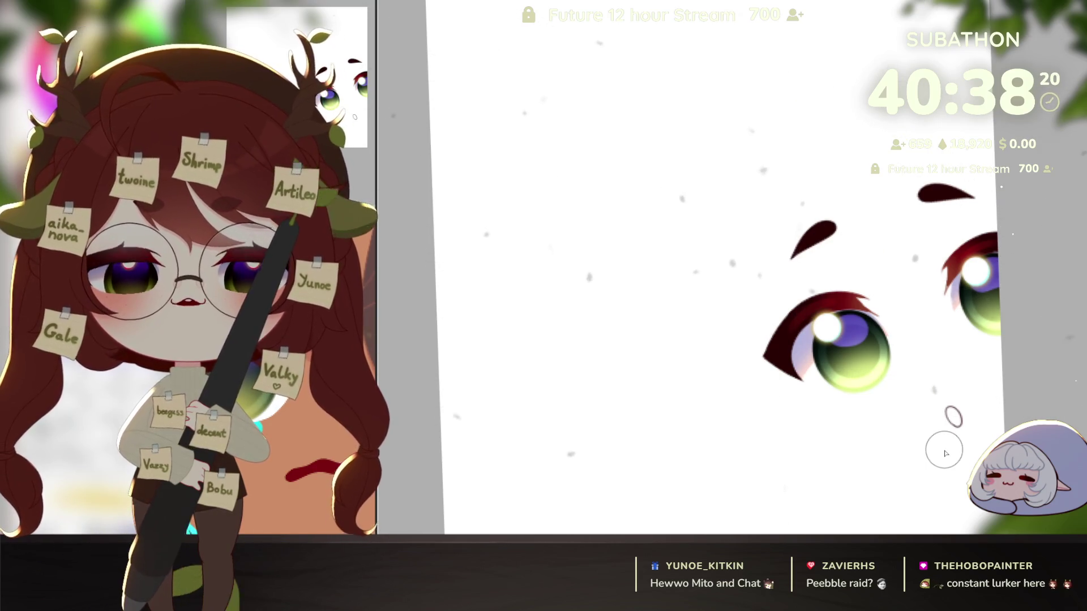
scroll(817, 281, "up", 2)
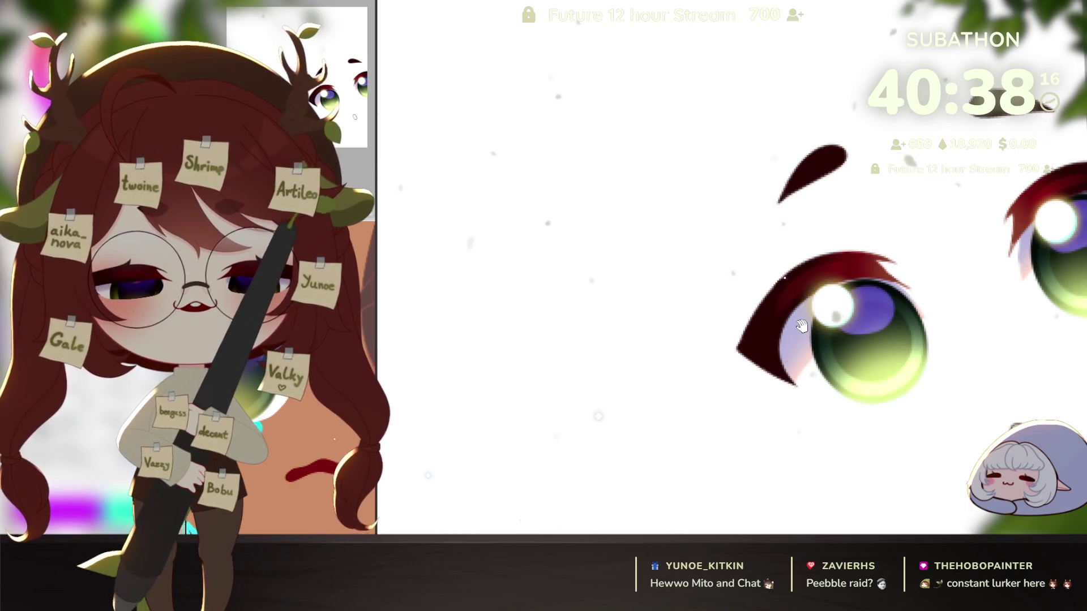
scroll(802, 325, "down", 2)
mouse_move(946, 334)
left_mouse_down()
mouse_move(936, 435)
mouse_move(870, 468)
left_mouse_up()
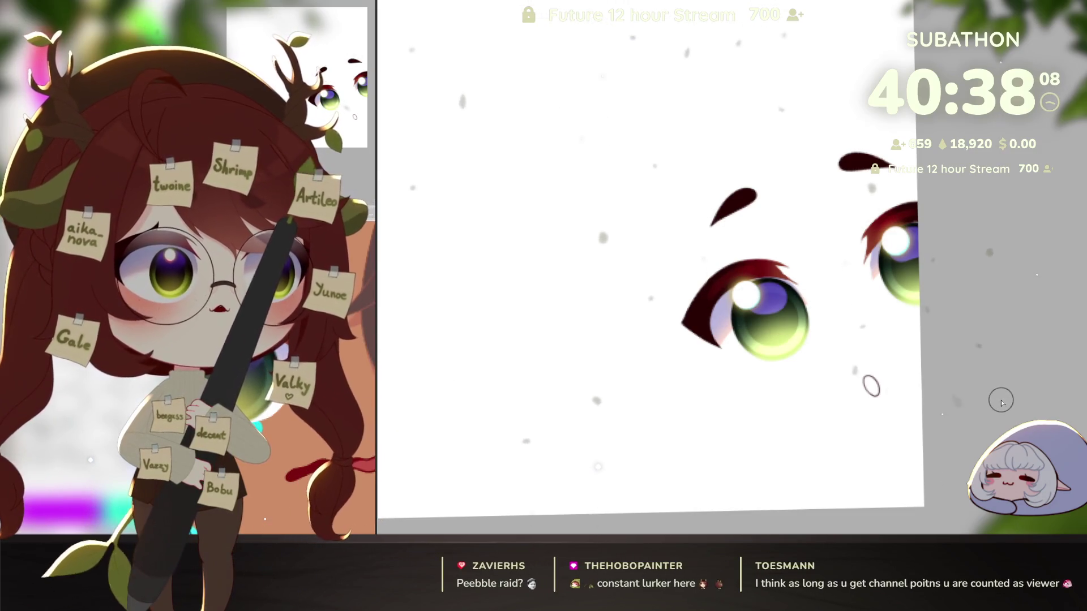
left_click_drag(865, 425, 961, 443)
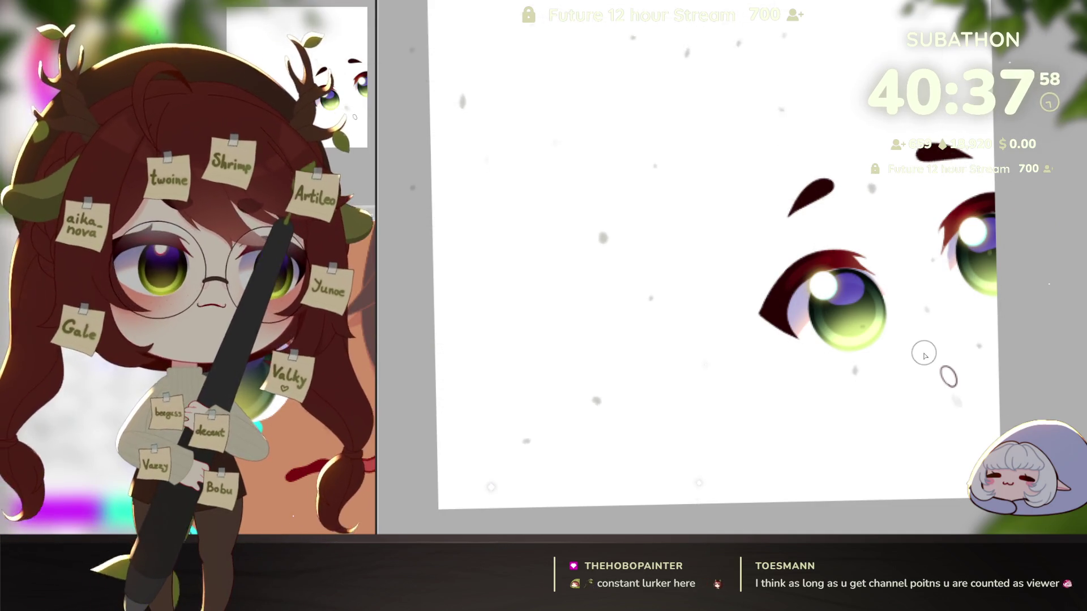
left_click_drag(915, 435, 926, 438)
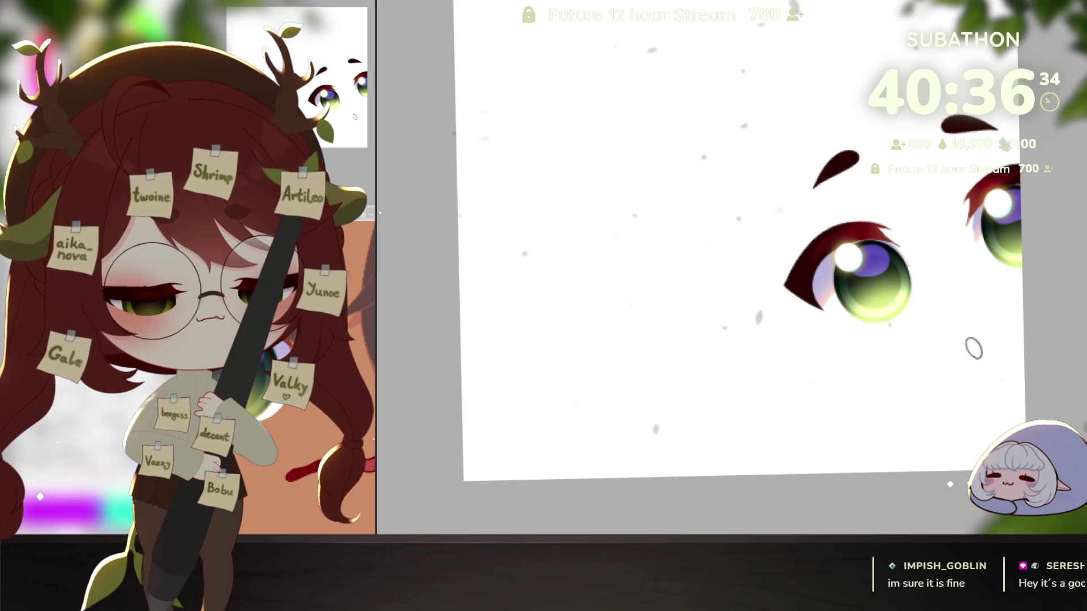
left_click(988, 371)
Undo the purple tint and blue oval, then paint a small dark-red oval mouth below the eyes
left_click_drag(987, 370, 838, 408)
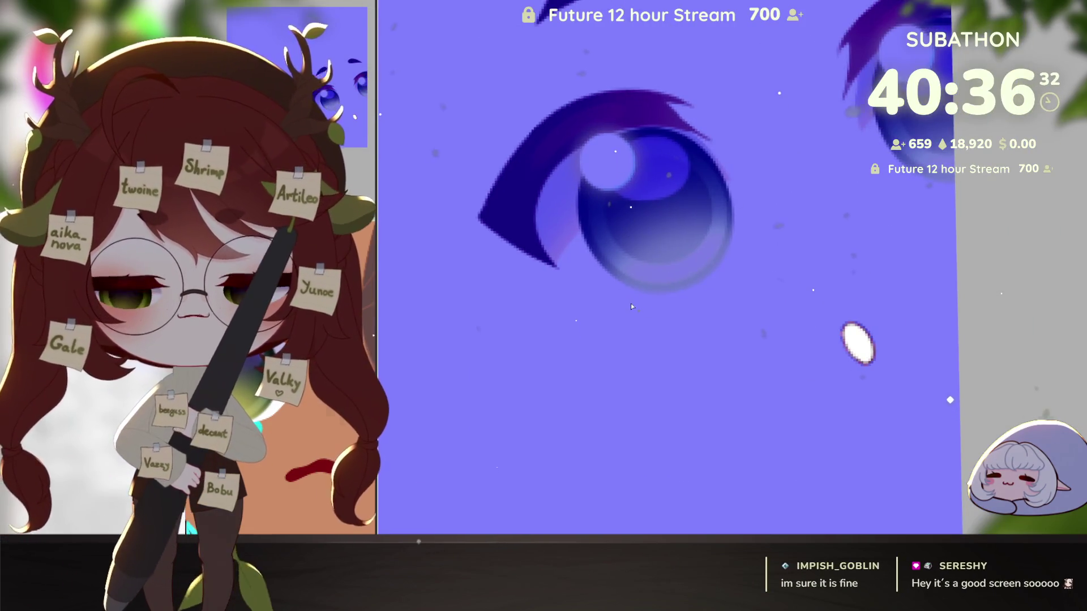
key("ctrl+z")
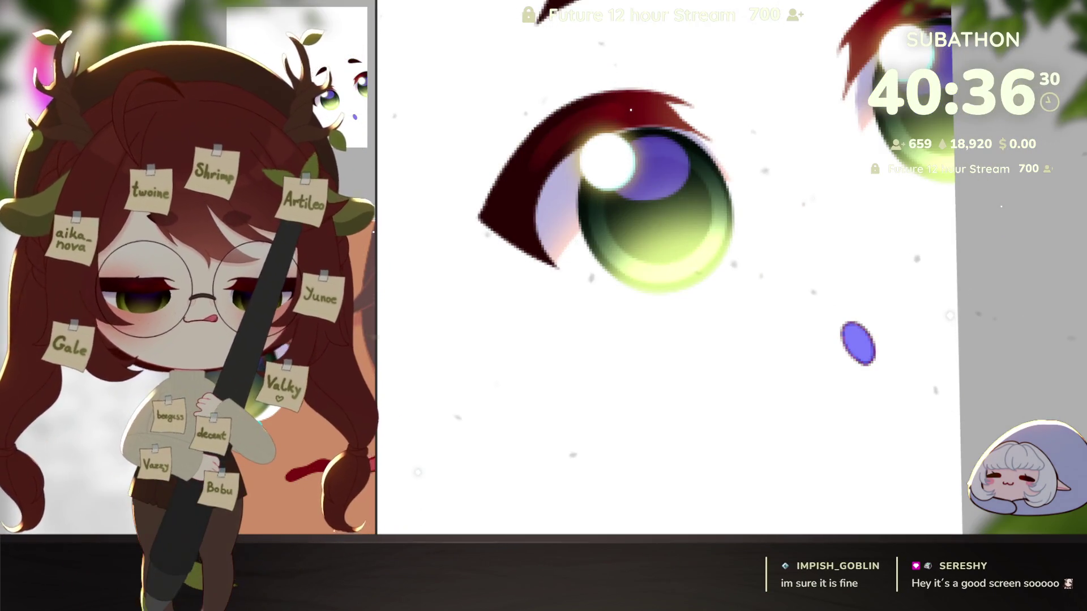
key("ctrl+z")
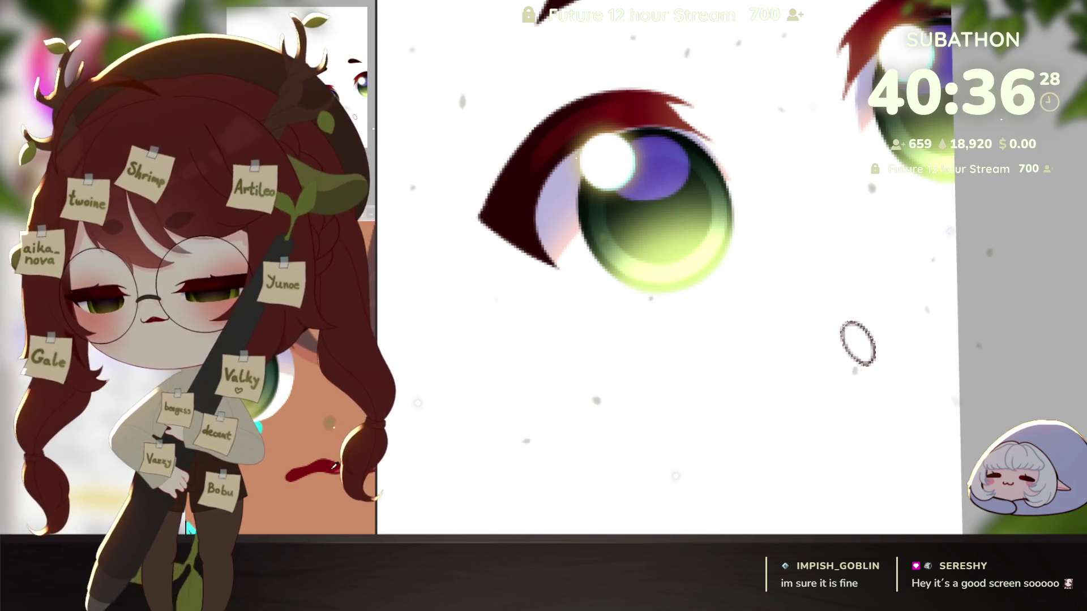
left_click(858, 344)
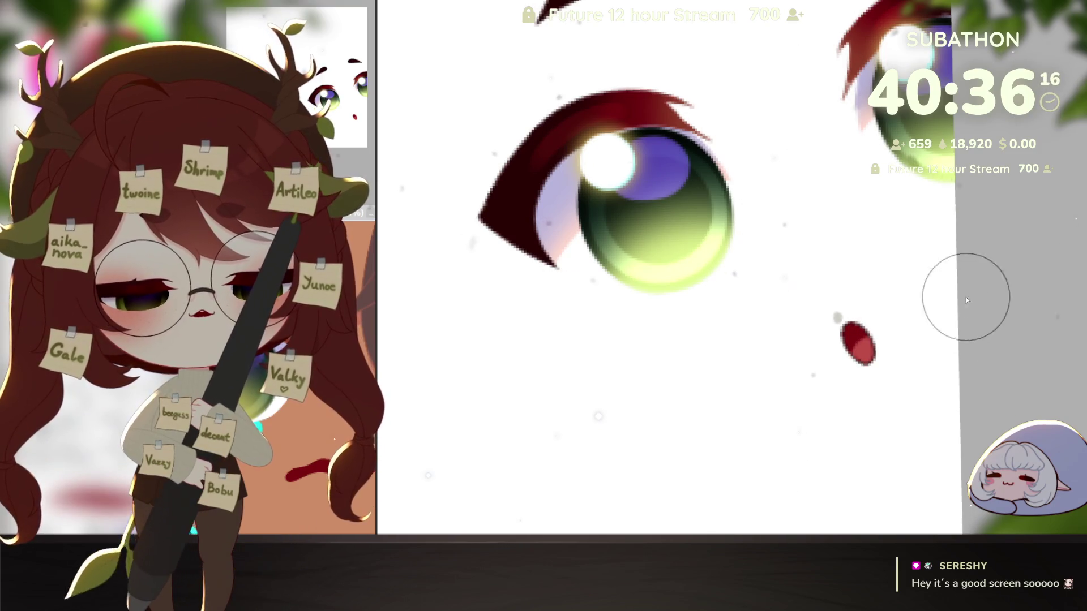
scroll(931, 389, "down", 5)
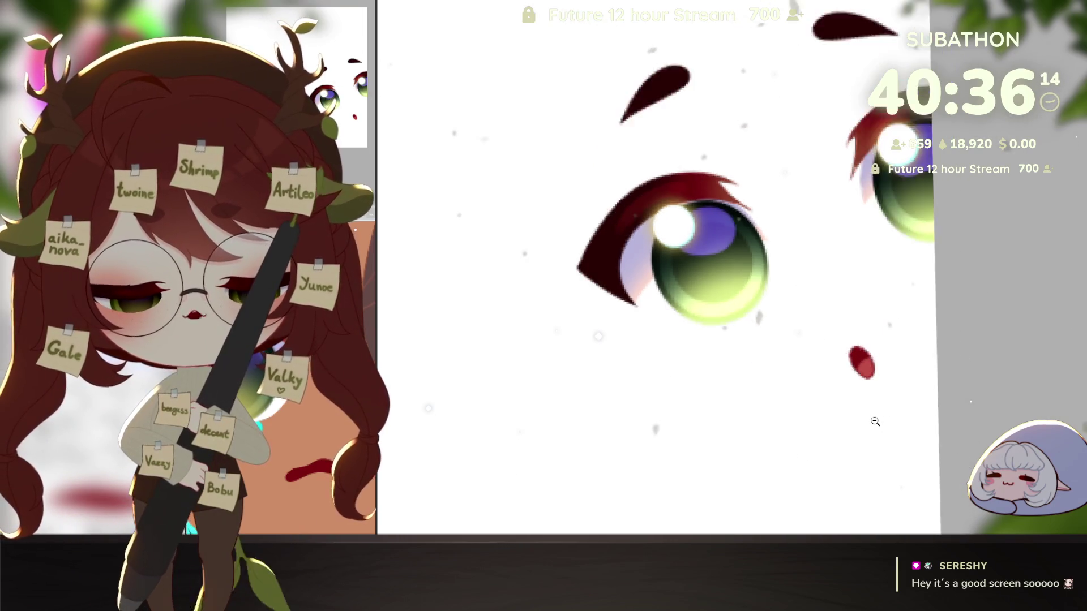
Reveal the hair, skin and line layers so brown hair, tan skin and necklace show again
left_click_drag(896, 442, 943, 454)
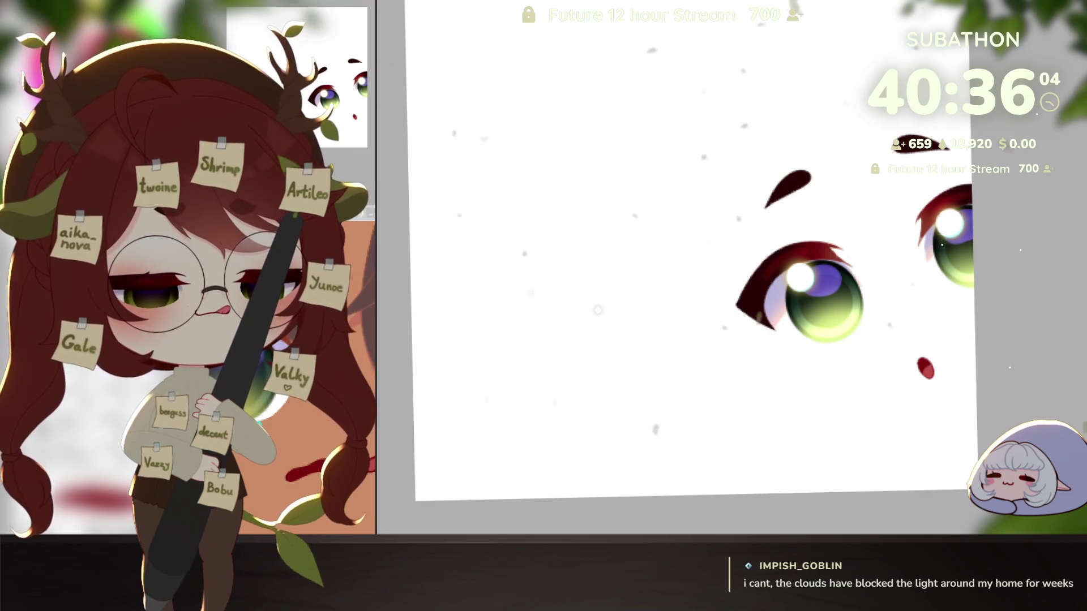
key("ctrl+z")
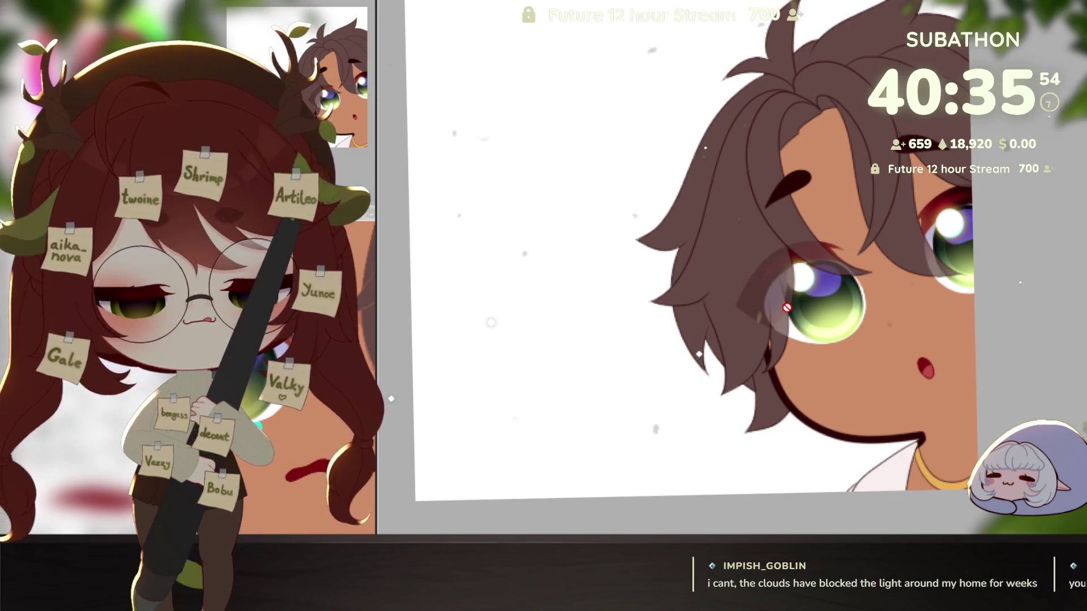
Adjust the floating sub-view canvas window, then close it to leave only the main face view
mouse_move(298, 493)
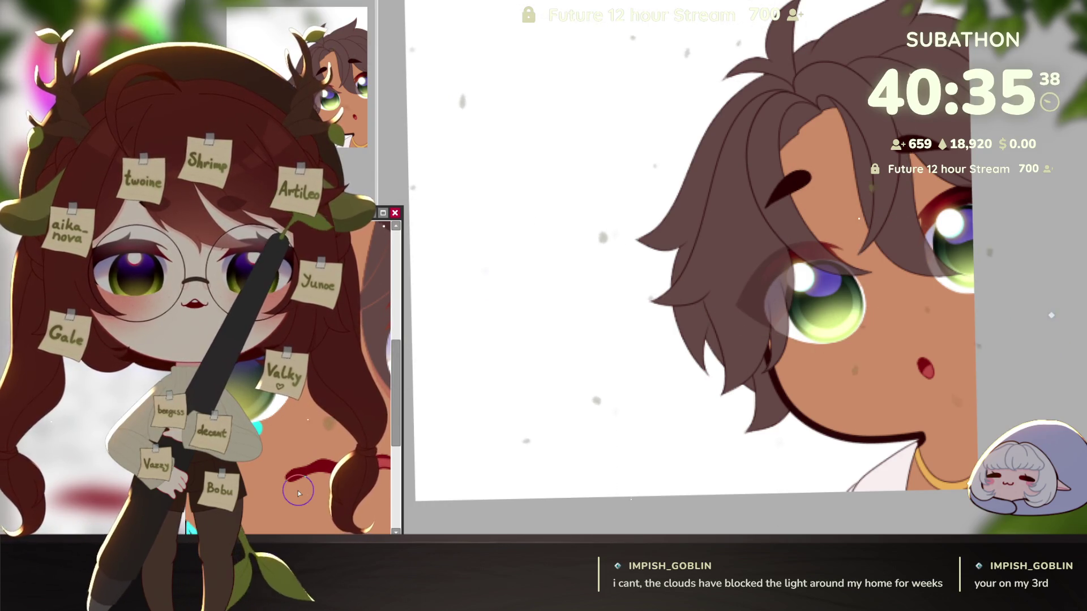
left_click_drag(298, 491, 346, 473)
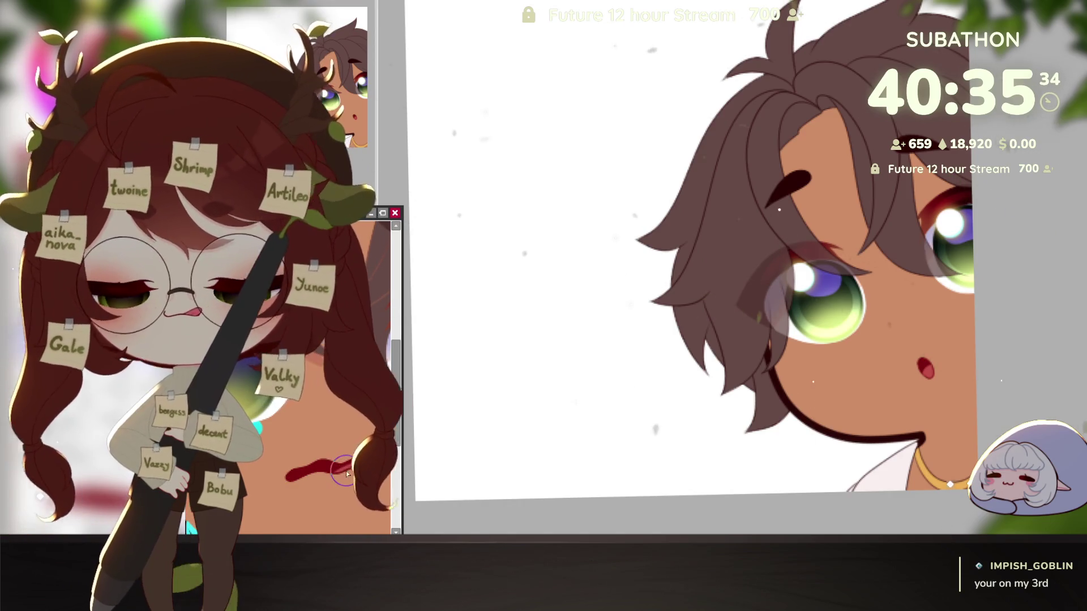
scroll(347, 474, "down", 5)
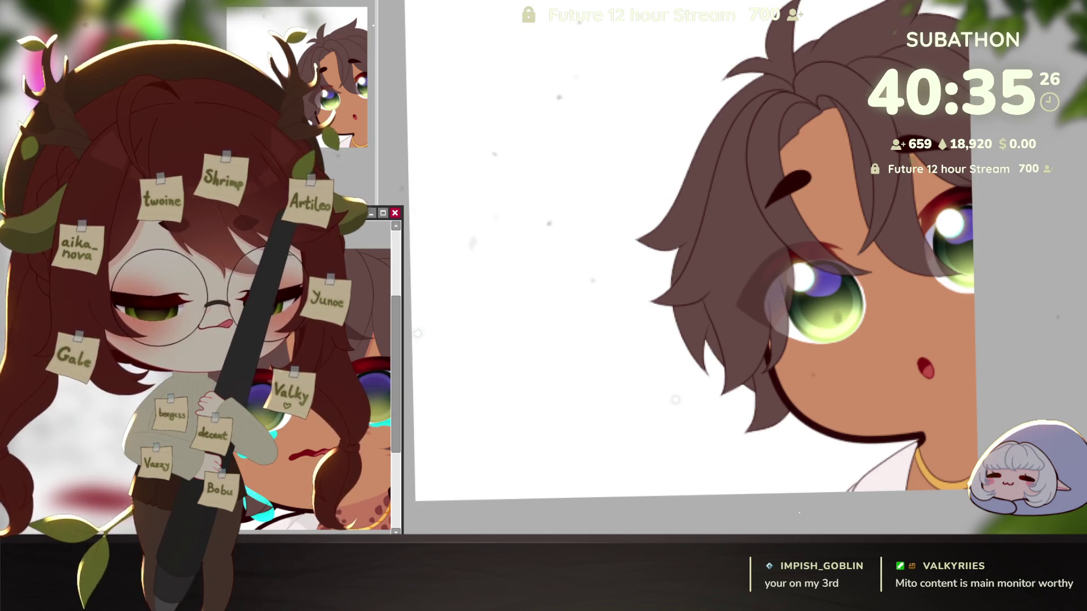
left_click(396, 213)
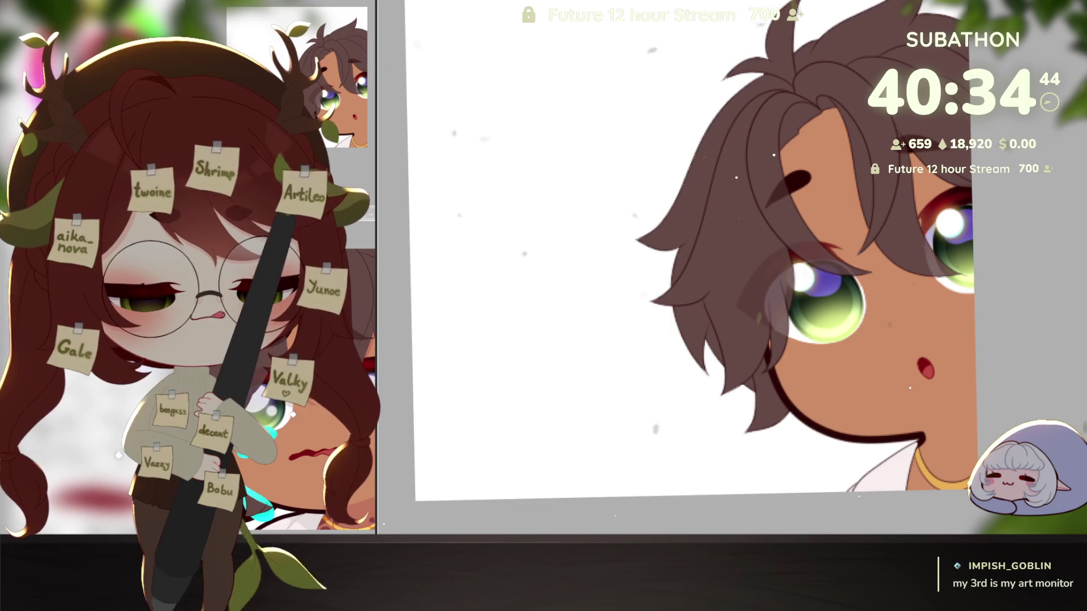
Try a blue-purple fill clipped to the character, undo it, then magnify the fringe and left eye
left_click(906, 219)
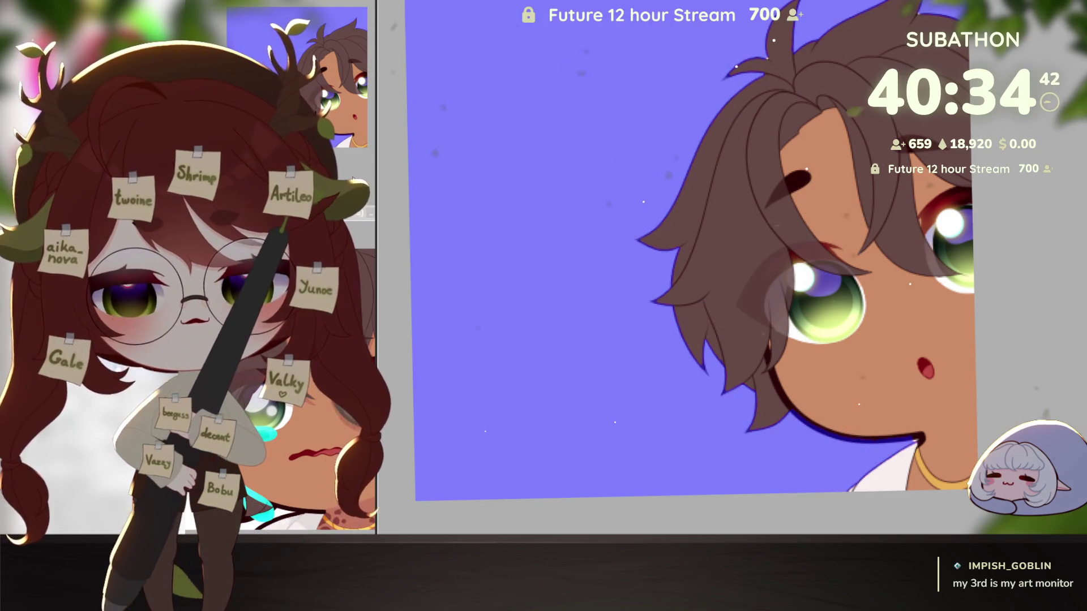
key("ctrl+alt+g")
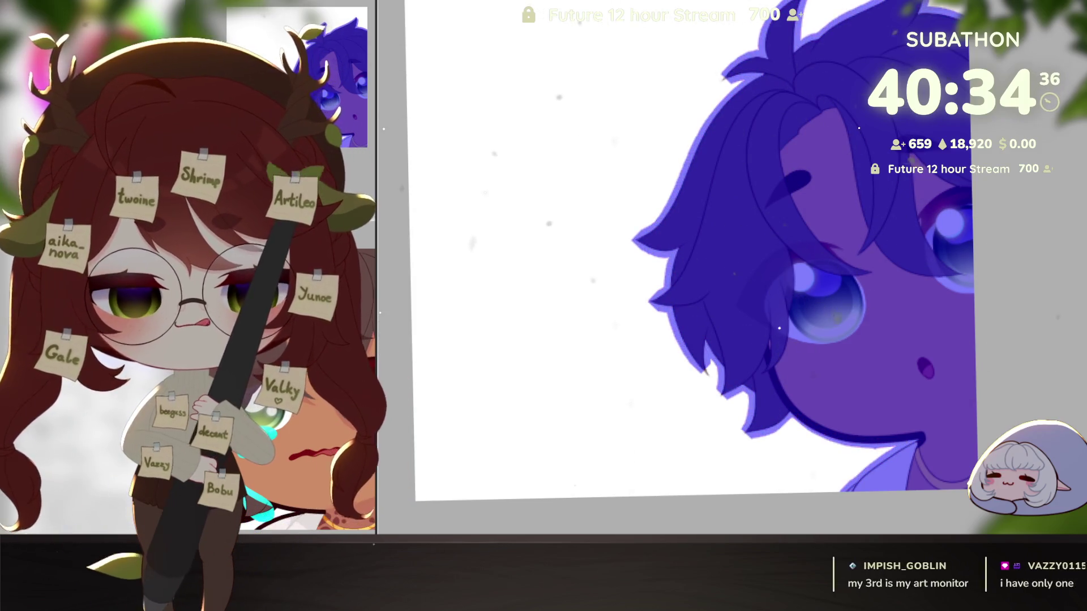
key("ctrl+z")
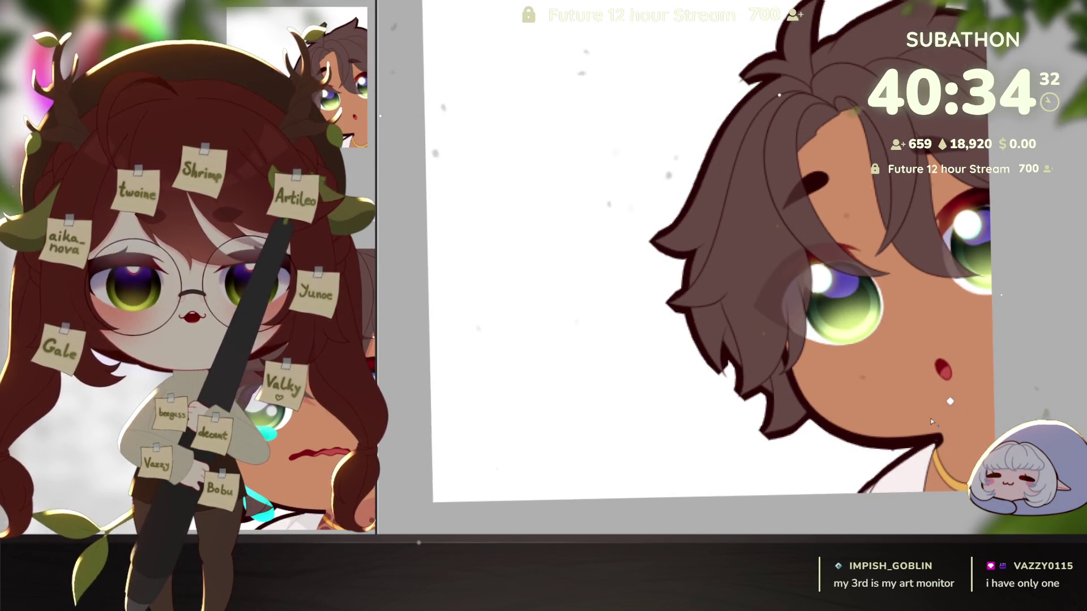
left_click(783, 446)
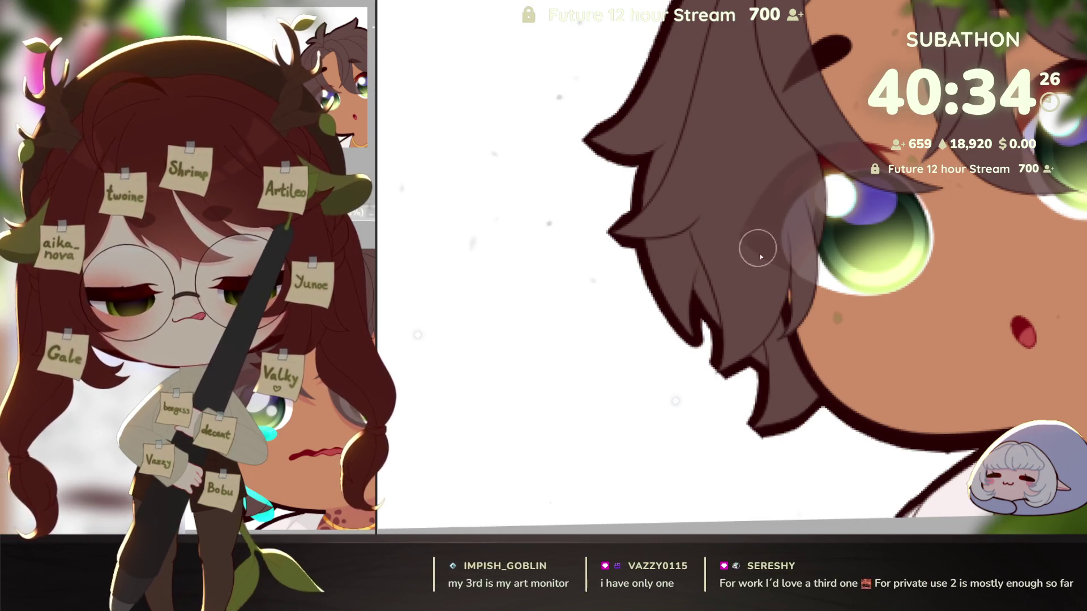
Set a small brush and darken the tips of the lower brown hair strands
left_click_drag(873, 429, 877, 448)
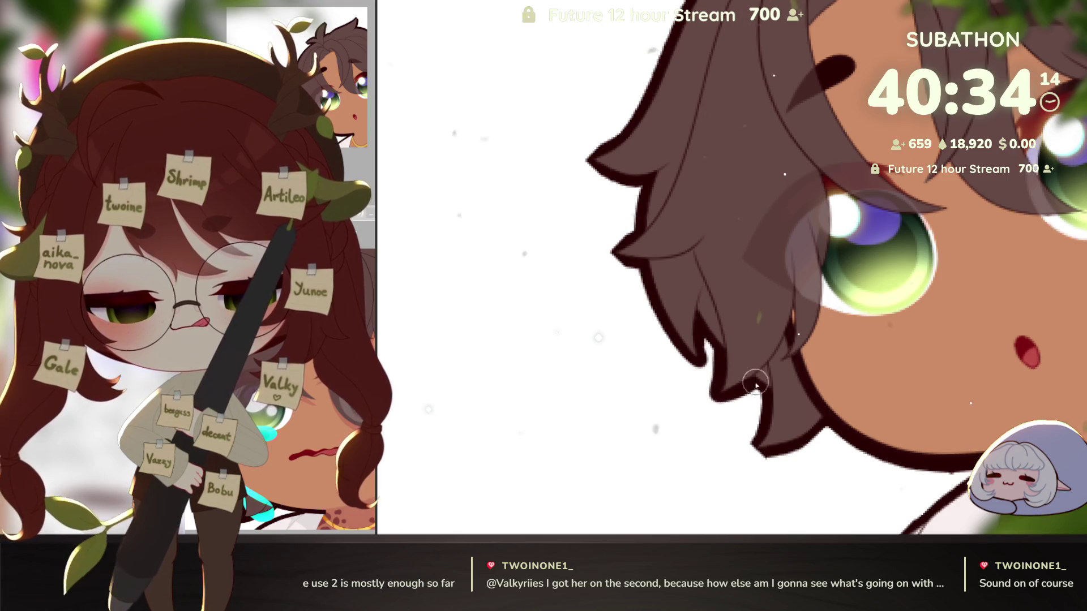
left_click_drag(791, 418, 801, 412)
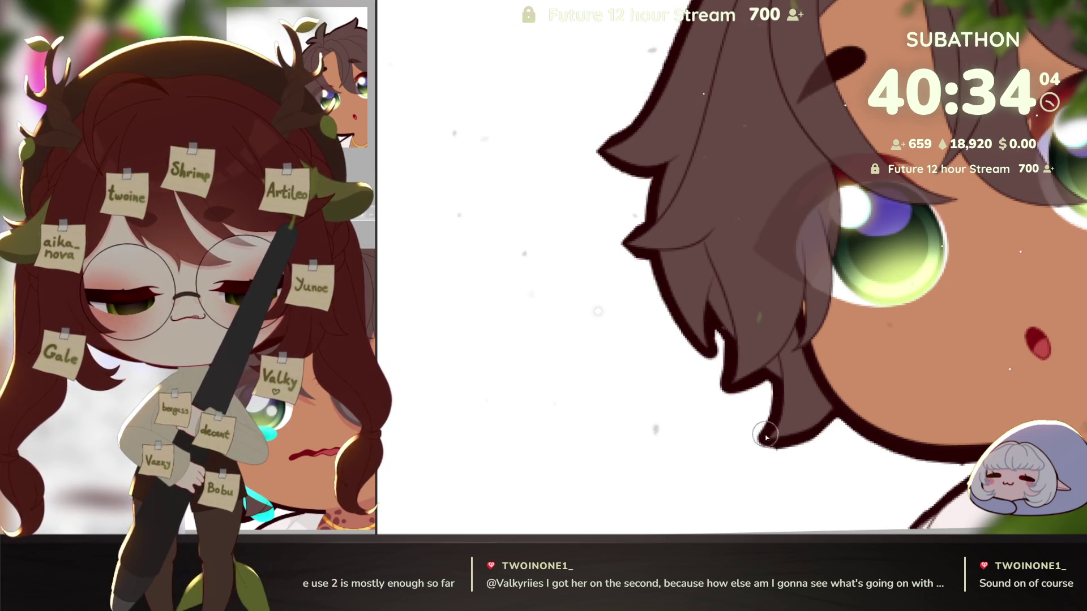
key("bracketright")
key("bracketright")
key("bracketright")
key("bracketleft")
key("bracketleft")
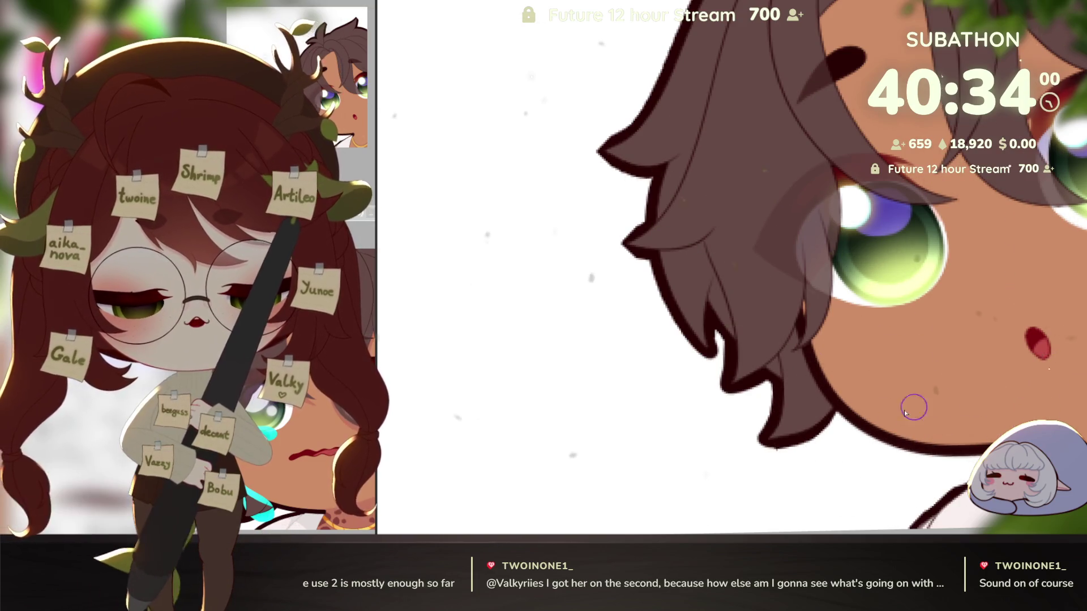
key("bracketright")
key("bracketright")
key("bracketright")
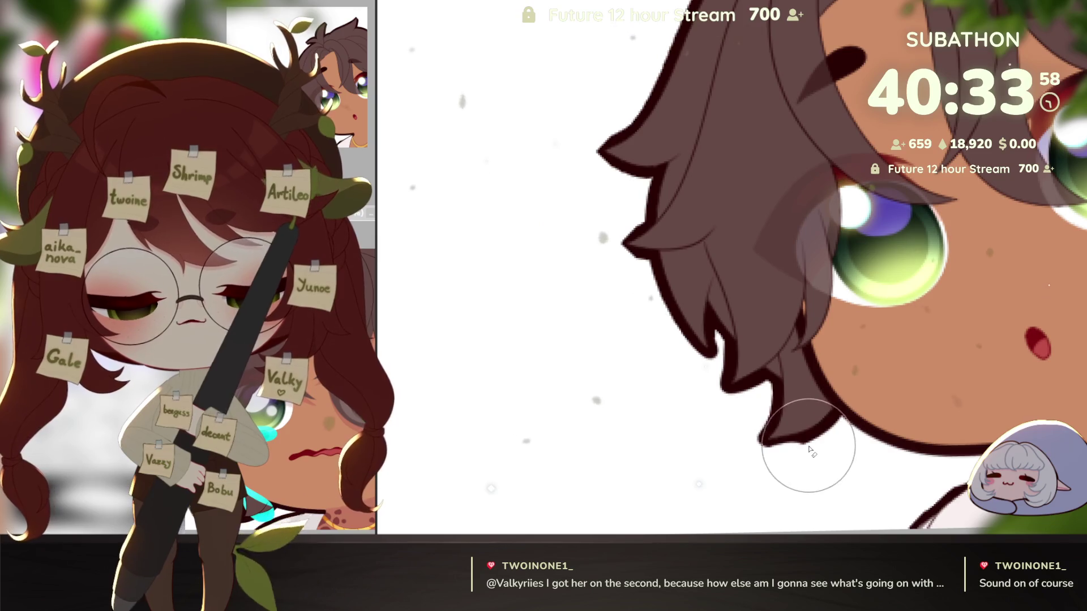
key("bracketleft")
key("bracketleft")
key("bracketleft")
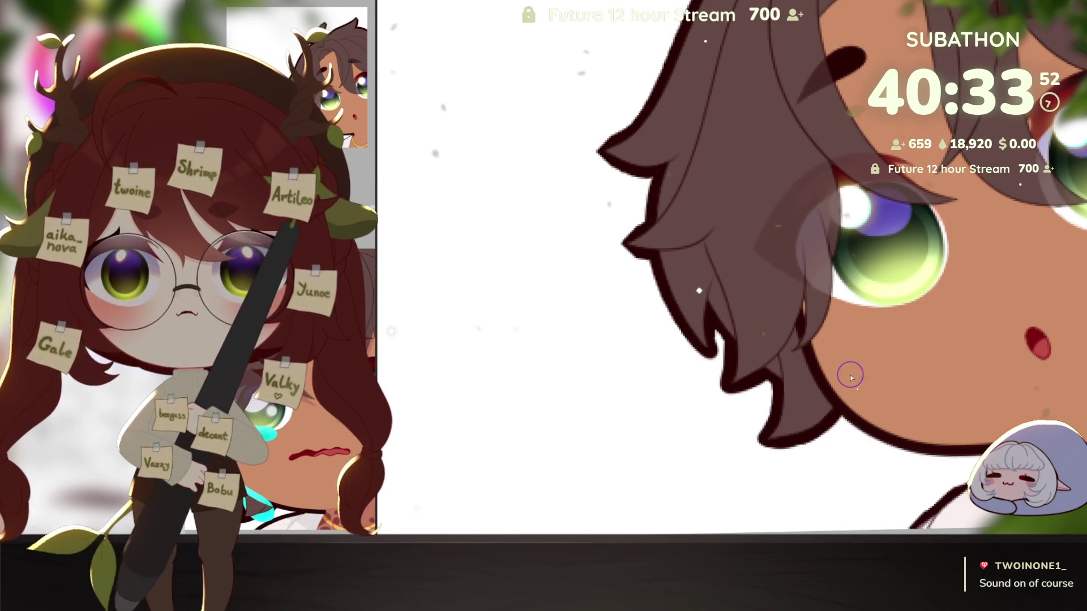
left_click_drag(938, 441, 899, 384)
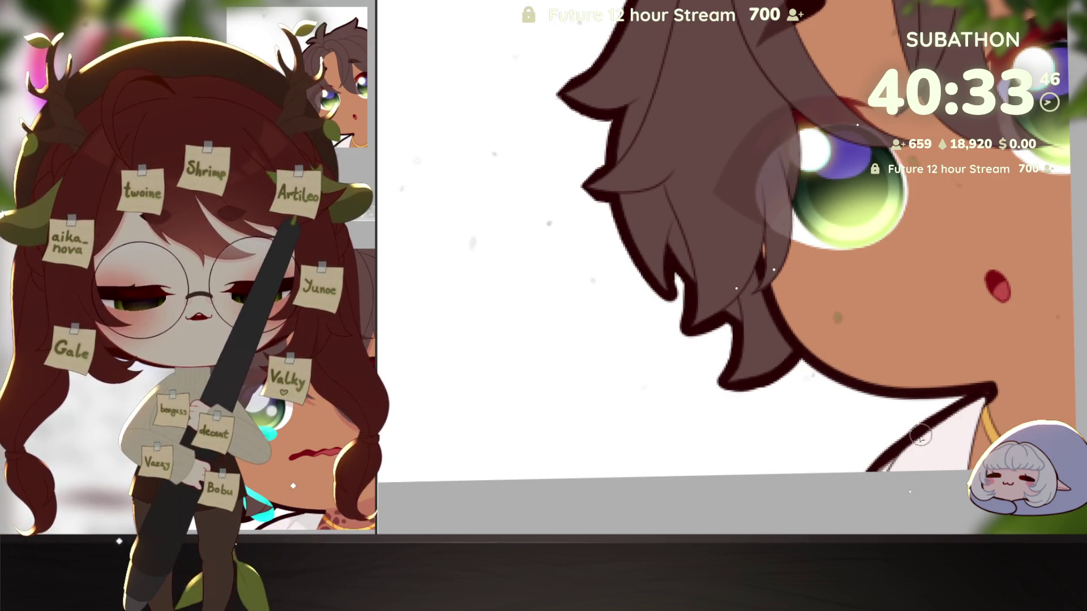
mouse_move(735, 353)
left_mouse_down()
mouse_move(875, 360)
mouse_move(920, 444)
left_mouse_up()
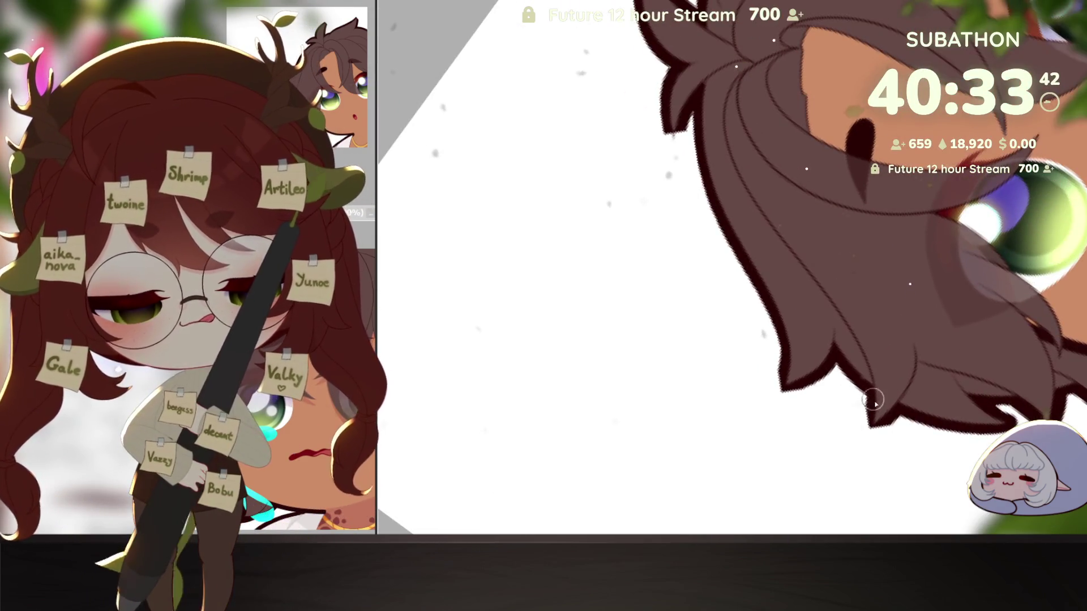
left_click_drag(874, 396, 883, 433)
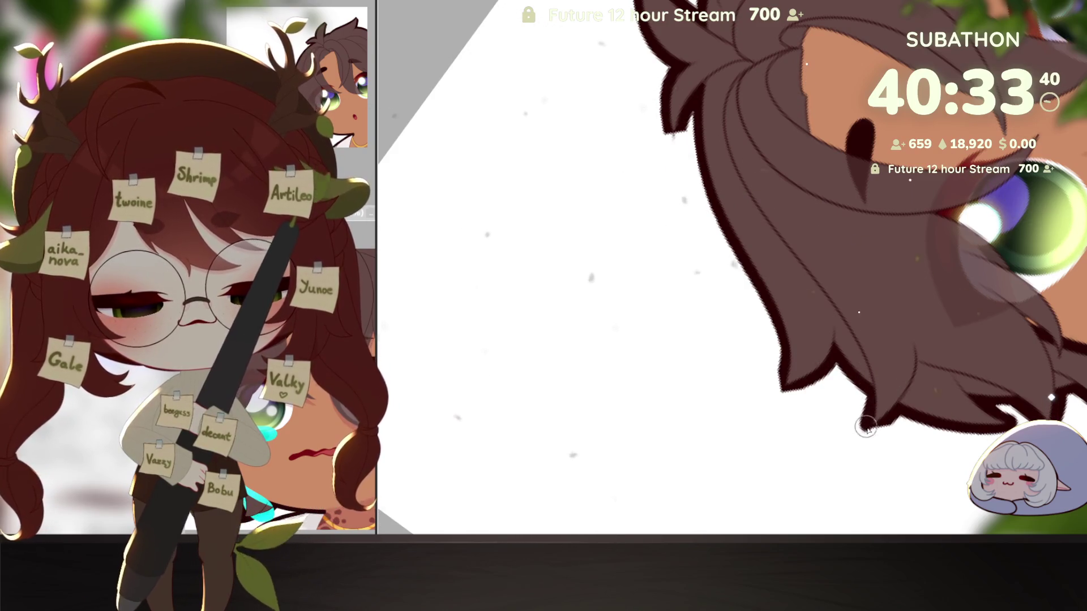
Rotate and pan the view up to the hair spikes on top of the head
left_click_drag(921, 385, 922, 402)
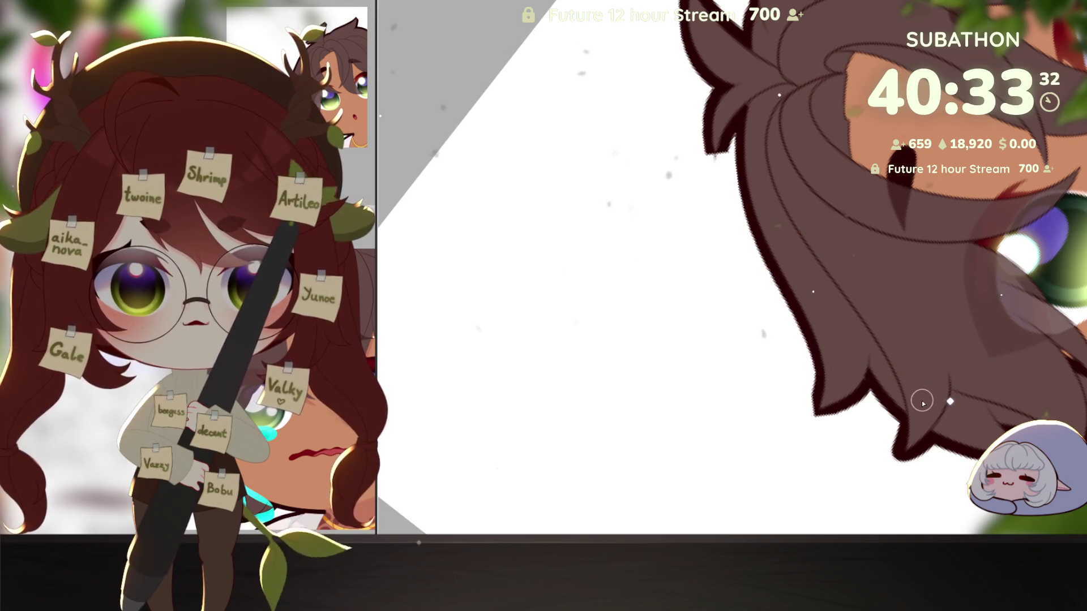
left_click_drag(922, 402, 877, 421)
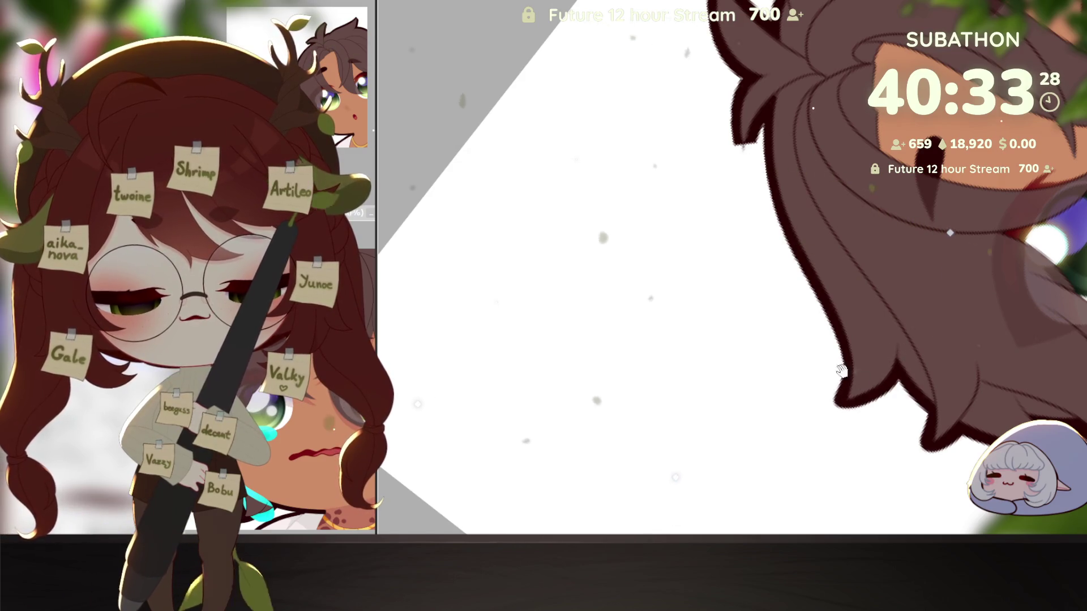
left_click_drag(889, 381, 847, 364)
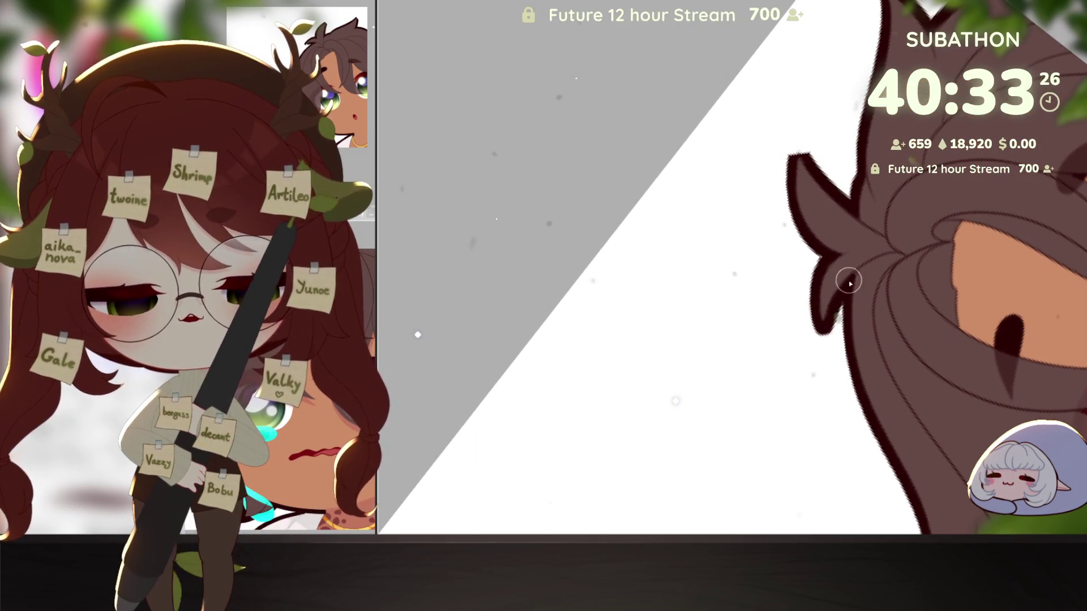
left_click_drag(836, 310, 832, 268)
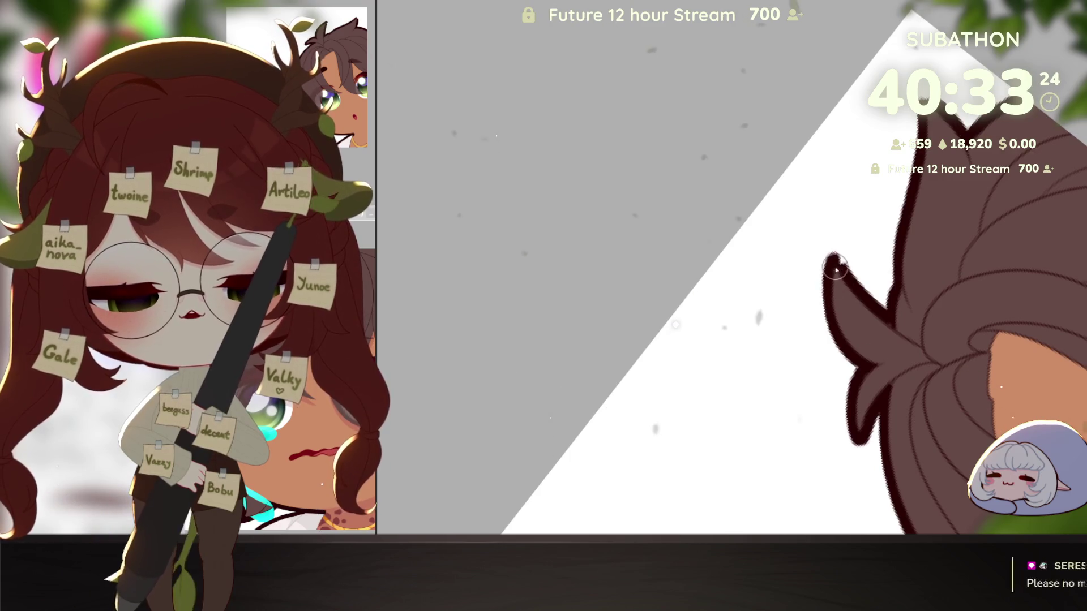
left_click_drag(861, 327, 904, 351)
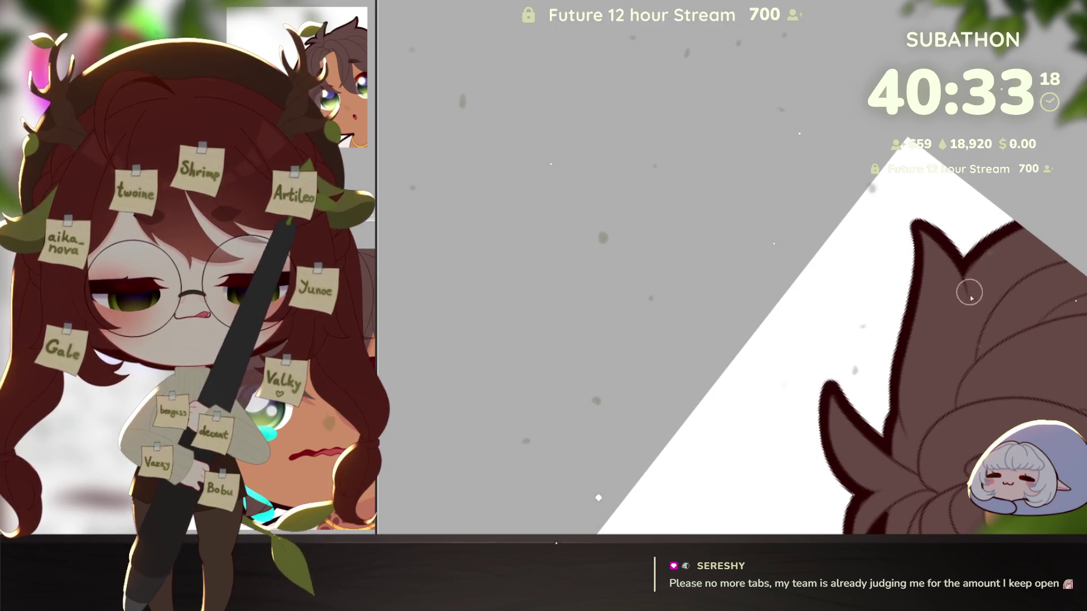
left_click_drag(999, 235, 986, 259)
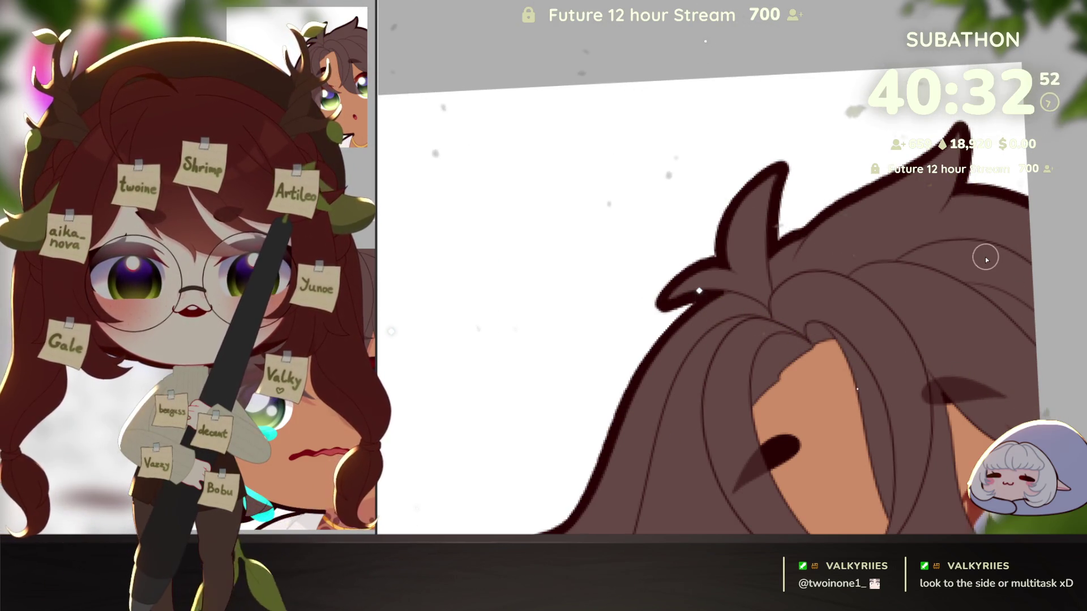
Zoom the canvas out to the whole face and set the Navigator to show the full character
scroll(958, 382, "down", 5)
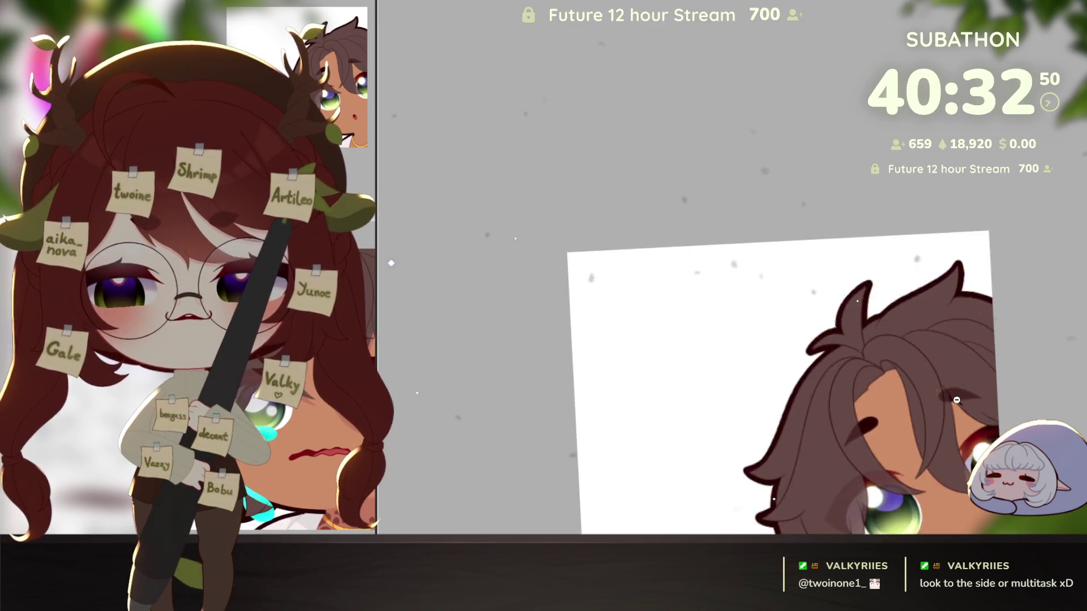
scroll(956, 419, "down", 3)
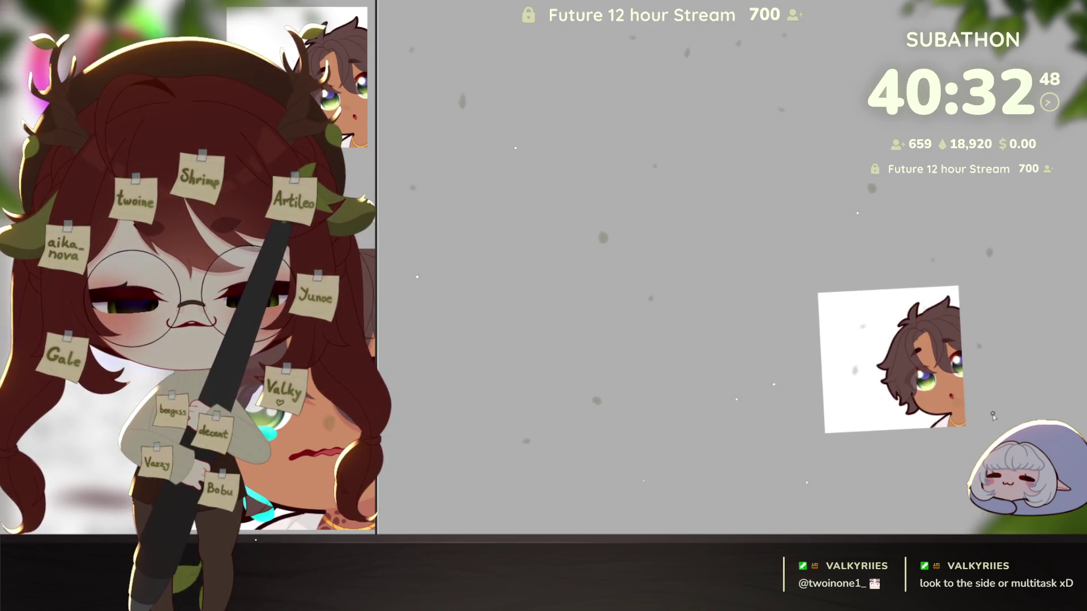
scroll(955, 438, "up", 3)
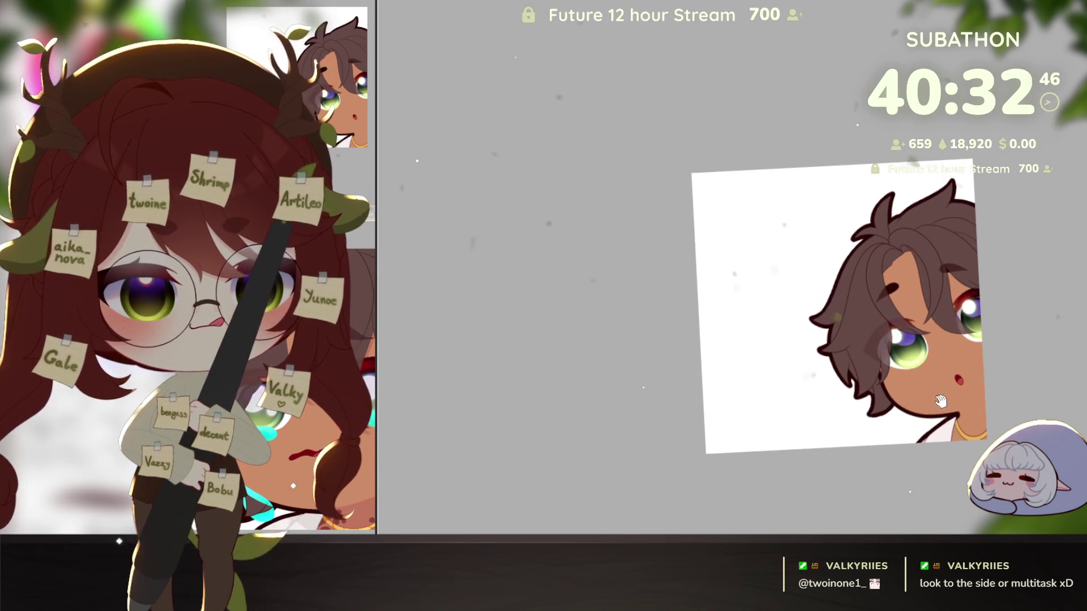
scroll(941, 402, "up", 2)
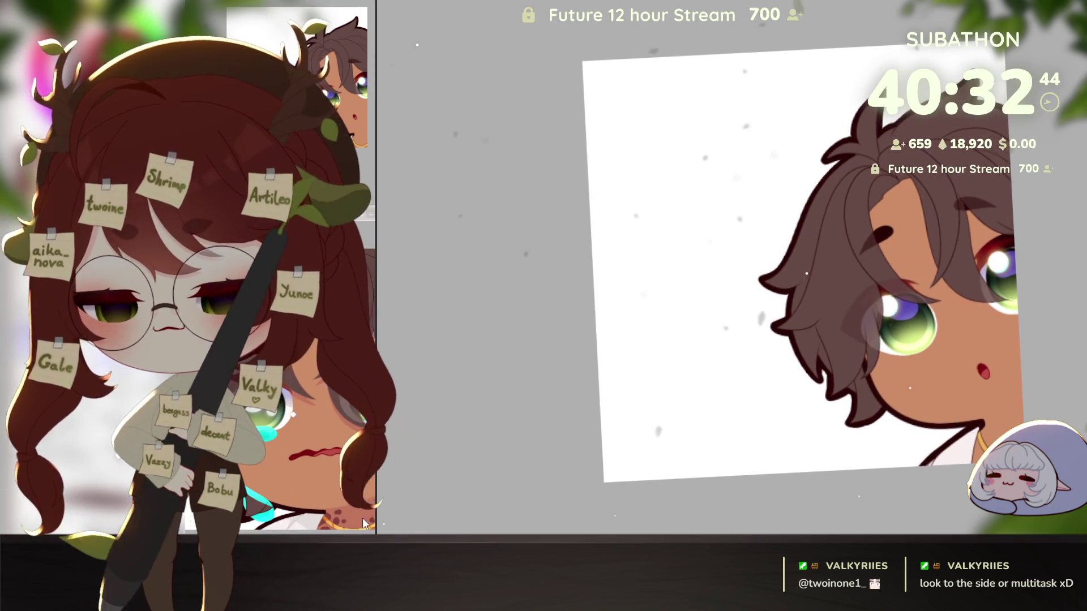
left_click(373, 488)
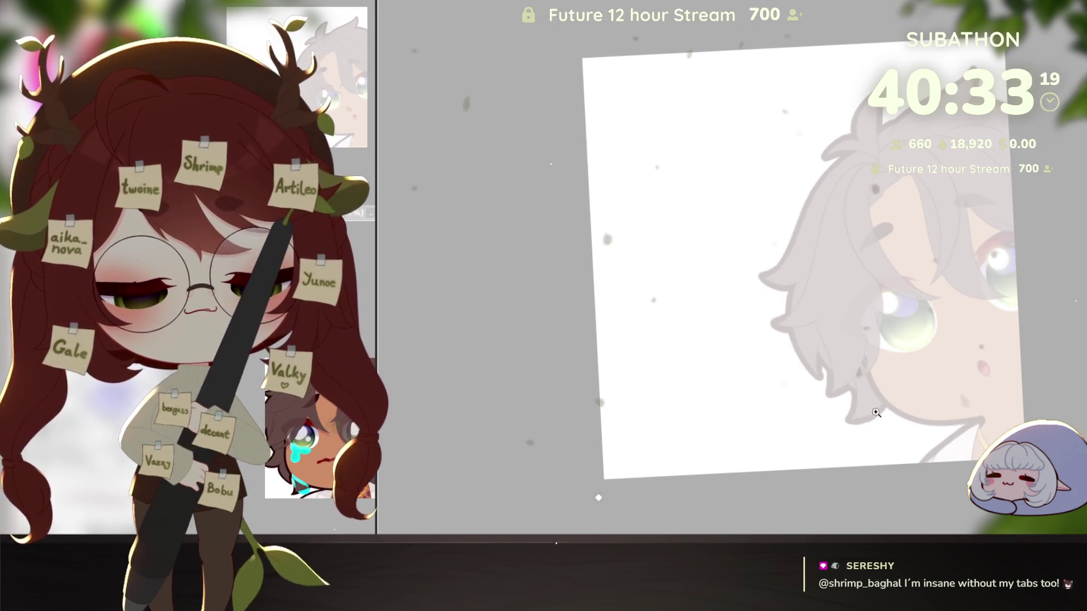
Replace a discarded curve with a V-shaped line and sketch the first hand lines under the chin
scroll(857, 350, "up", 3)
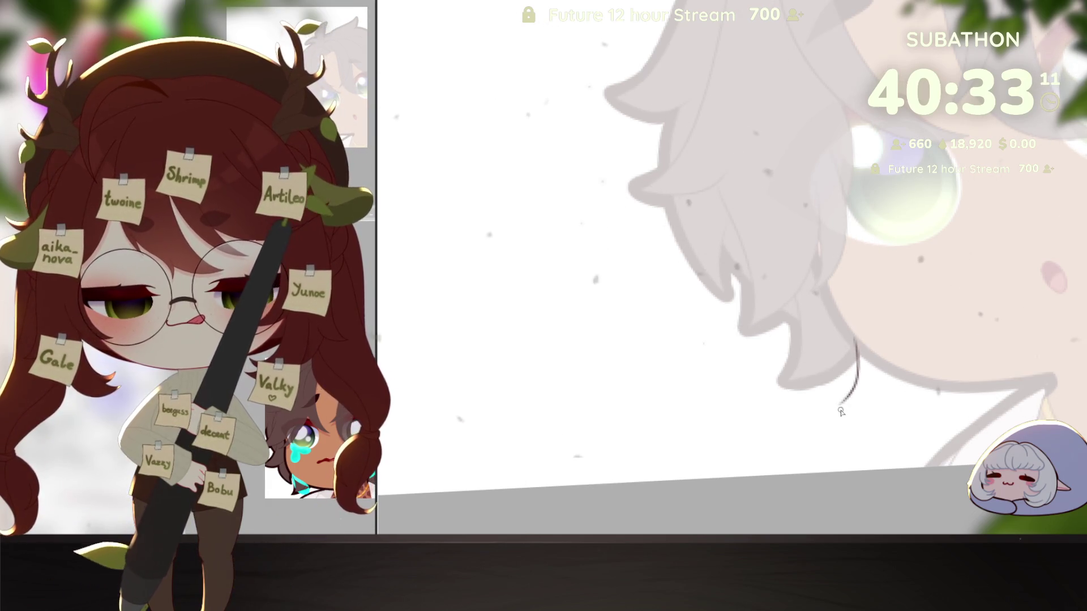
mouse_move(855, 339)
left_mouse_down()
mouse_move(838, 413)
mouse_move(957, 380)
left_mouse_up()
key("ctrl+z")
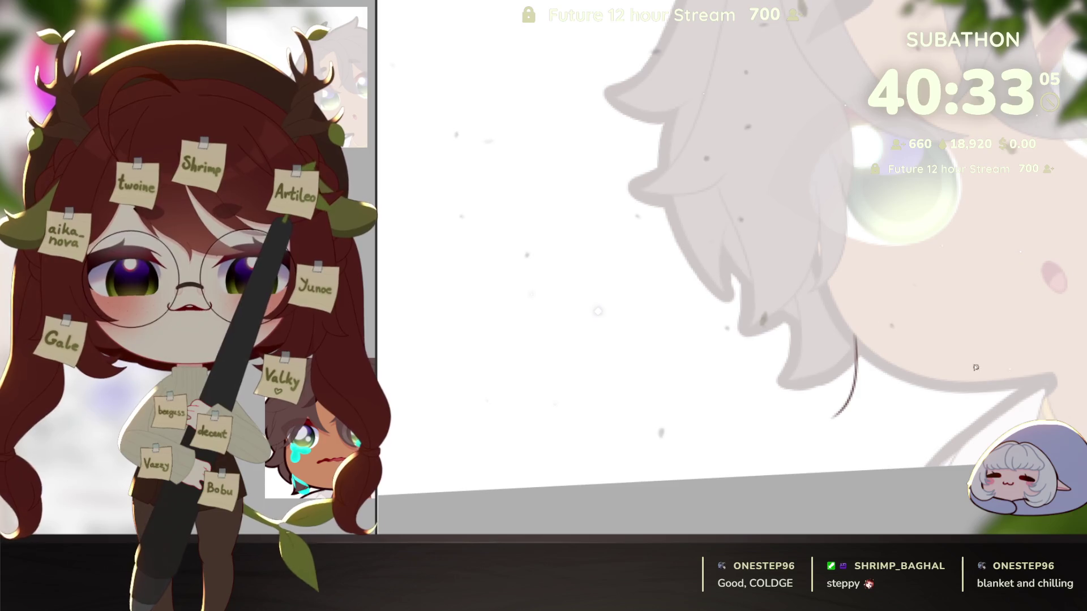
key("ctrl+z")
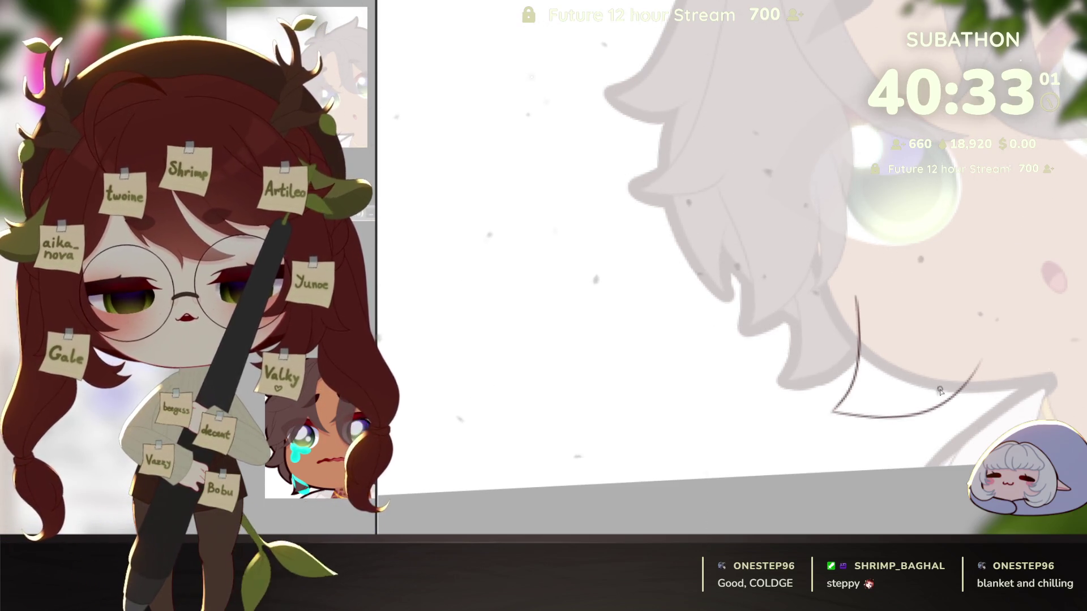
key("ctrl+z")
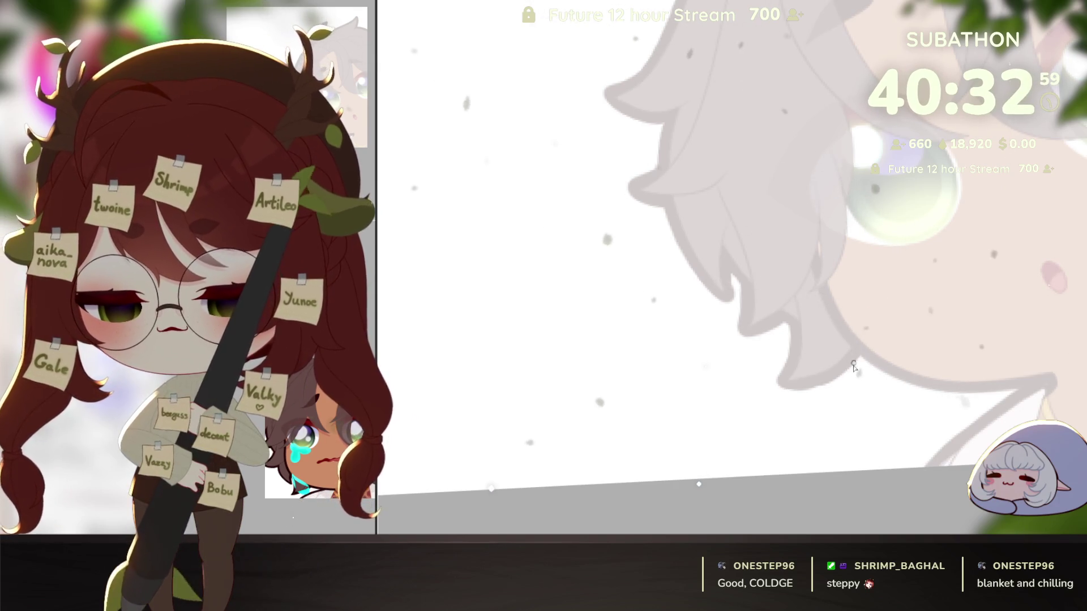
mouse_move(864, 311)
left_mouse_down()
mouse_move(899, 361)
mouse_move(898, 397)
left_mouse_up()
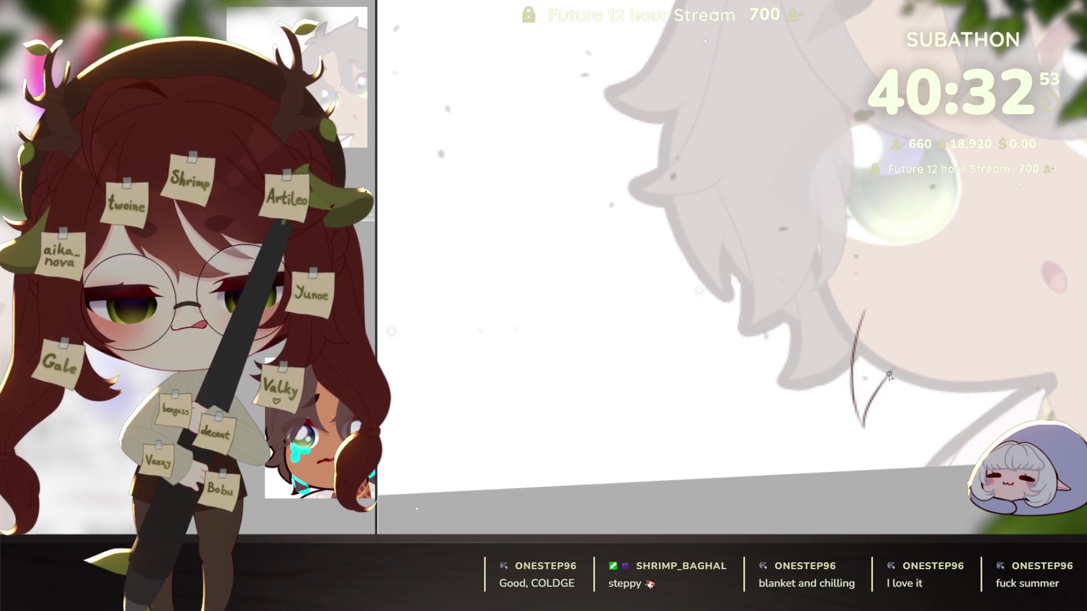
mouse_move(892, 388)
left_mouse_down()
mouse_move(879, 433)
mouse_move(985, 349)
left_mouse_up()
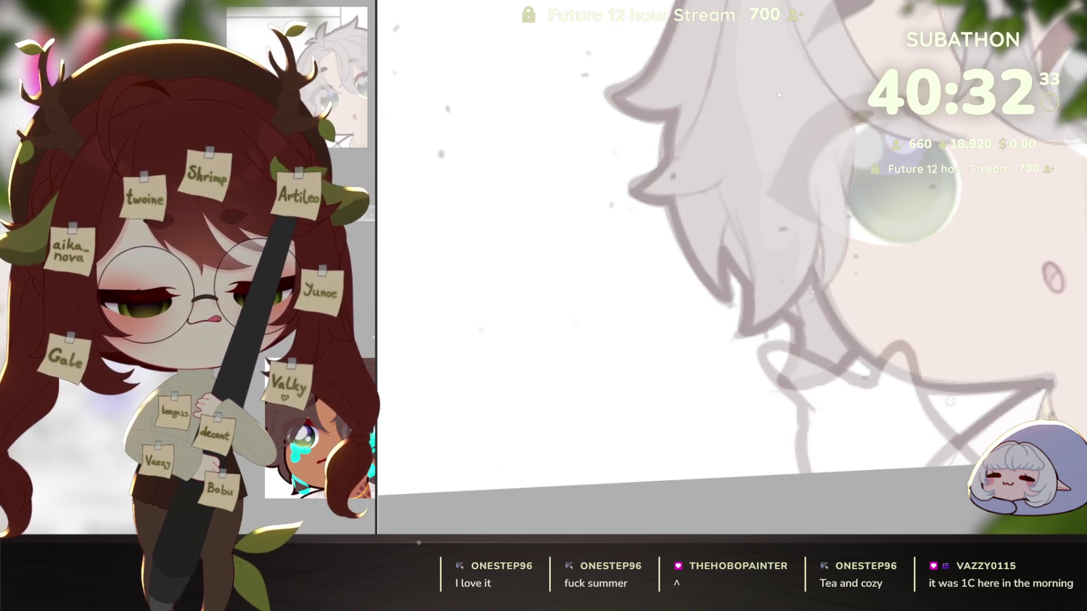
left_click_drag(972, 478, 945, 464)
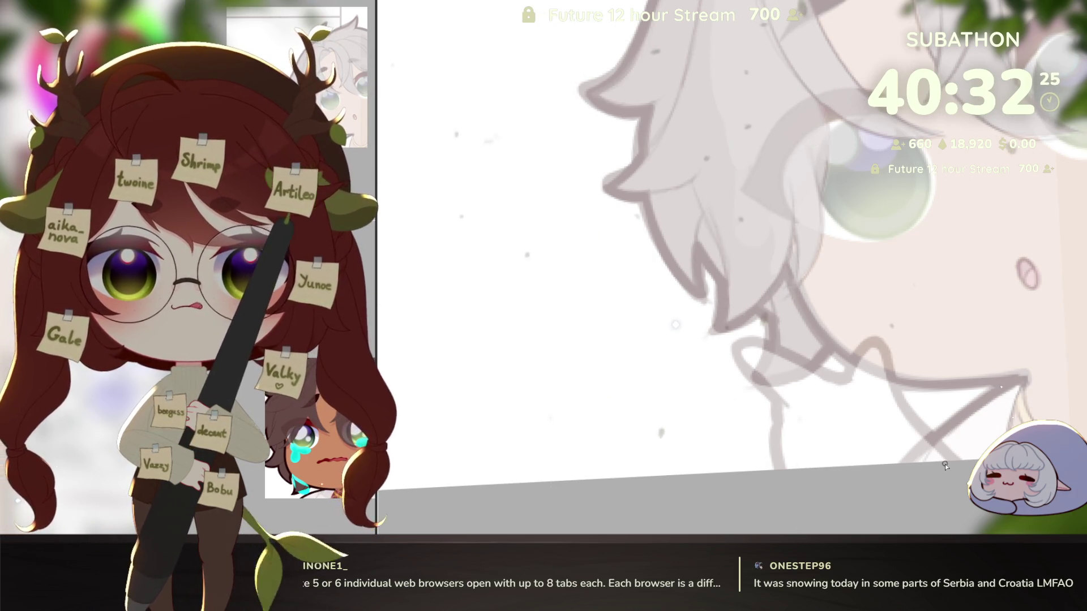
left_click_drag(870, 437, 875, 441)
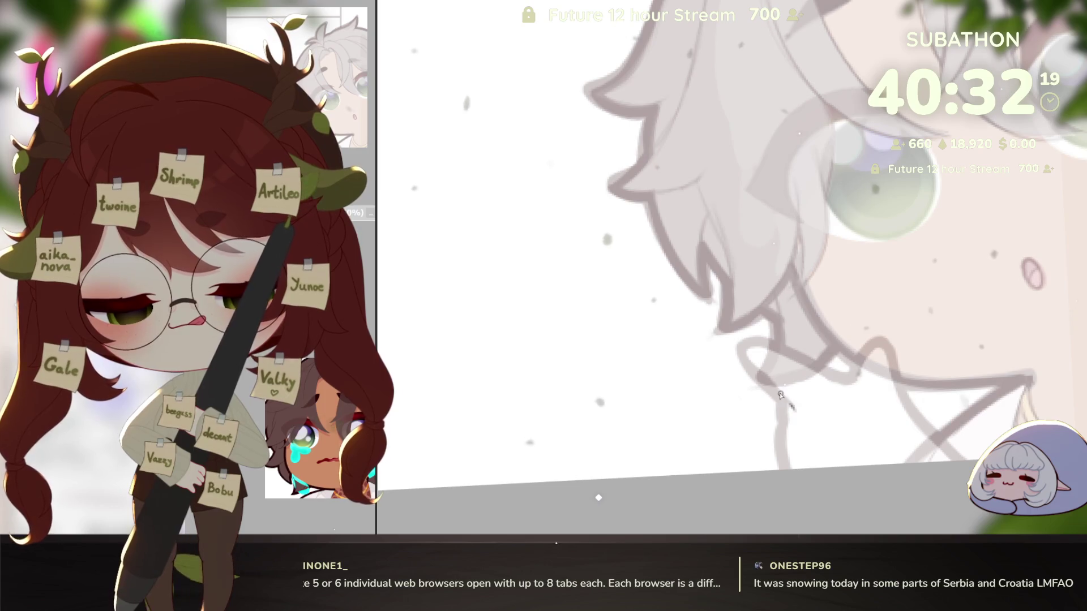
Rotate the view and ink the hand's outline curling beneath the boy's chin
mouse_move(742, 357)
left_mouse_down()
mouse_move(868, 468)
mouse_move(953, 406)
mouse_move(938, 432)
left_mouse_up()
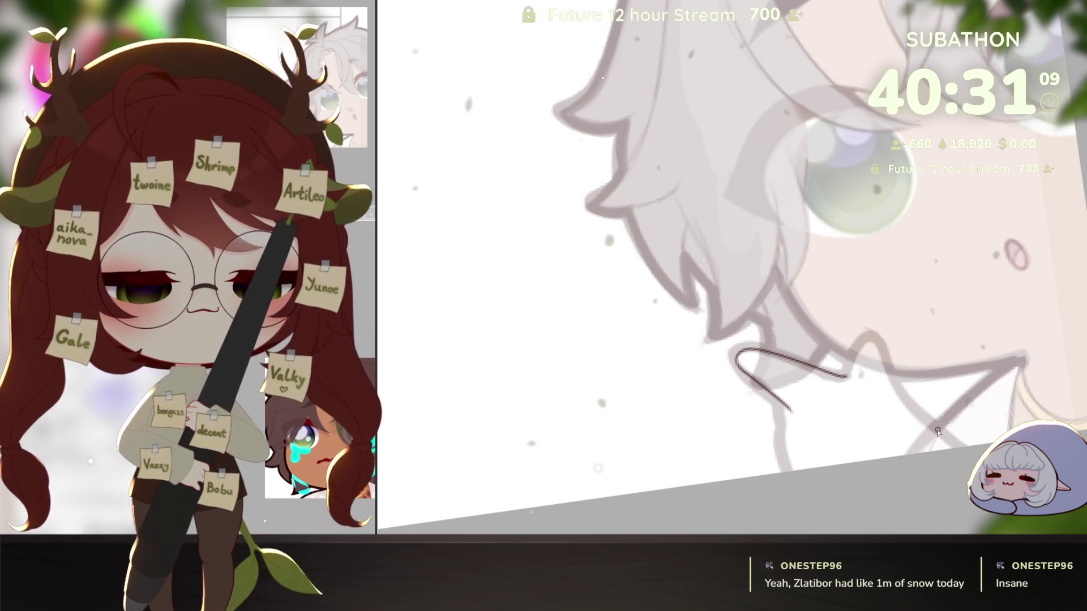
mouse_move(938, 433)
left_mouse_down()
mouse_move(867, 442)
mouse_move(849, 422)
mouse_move(871, 437)
left_mouse_up()
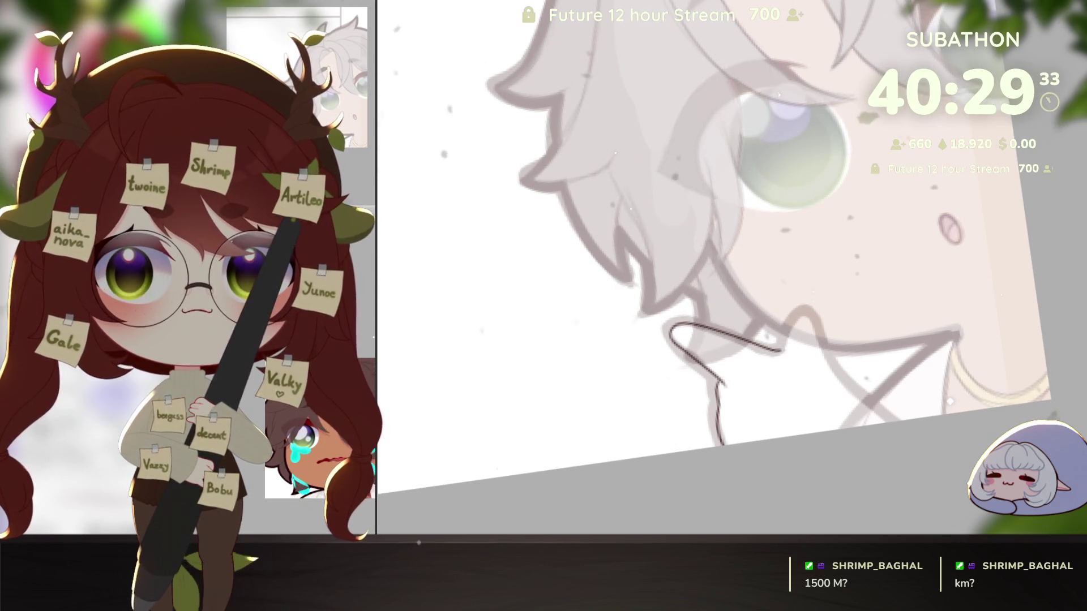
scroll(906, 430, "up", 2)
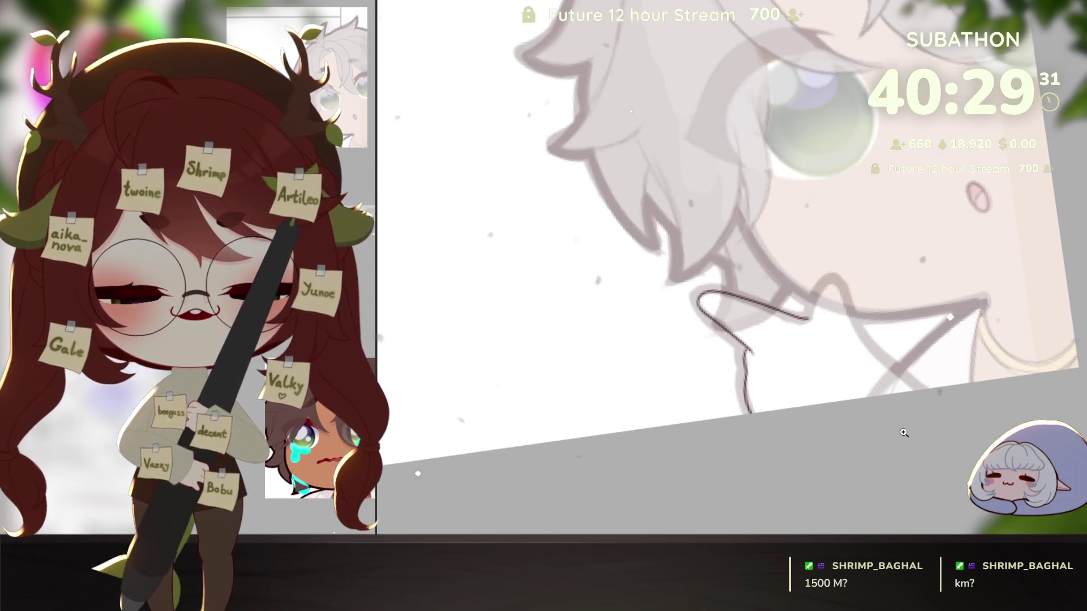
Redraw the raised finger and lower edge of the hand, then select only the hand's interior
mouse_move(781, 290)
left_mouse_down()
mouse_move(789, 261)
mouse_move(828, 275)
left_mouse_up()
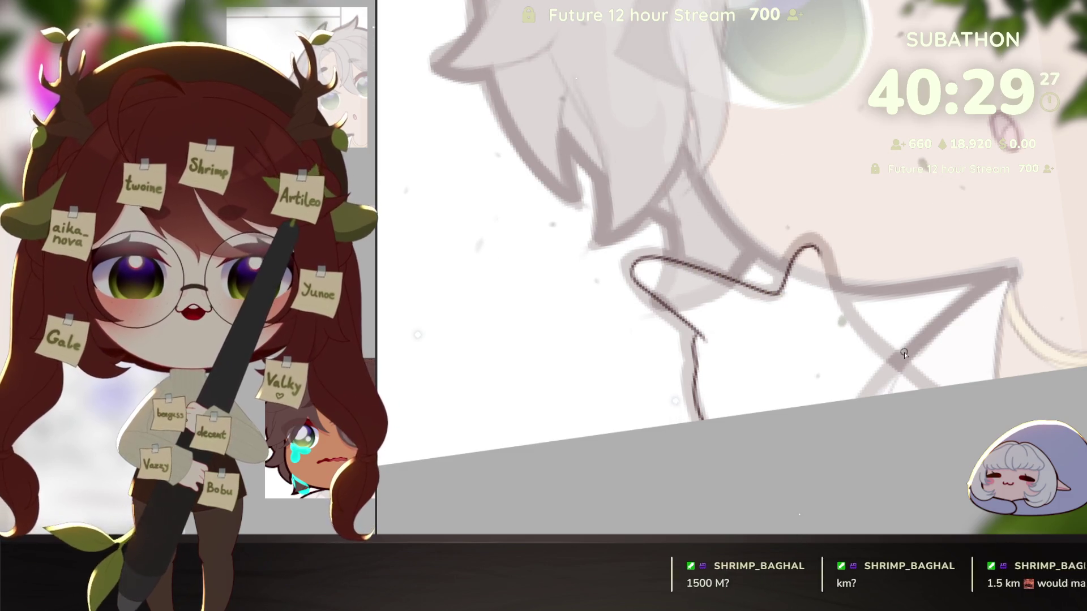
key("ctrl+z")
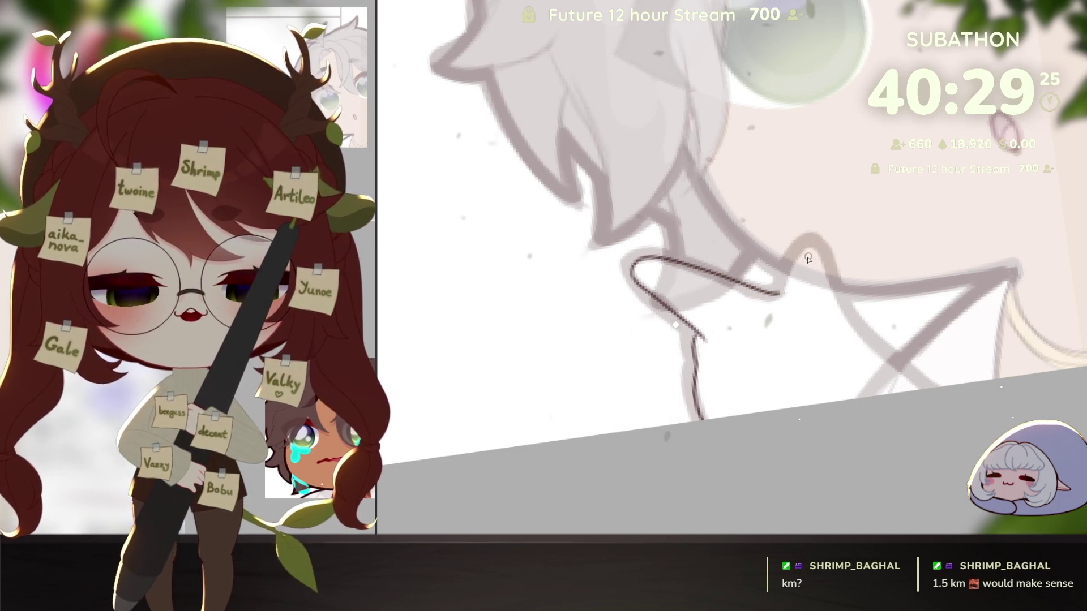
key("ctrl+z")
mouse_move(783, 291)
left_mouse_down()
mouse_move(799, 249)
mouse_move(829, 271)
mouse_move(877, 351)
mouse_move(928, 388)
left_mouse_up()
scroll(956, 427, "down", 2)
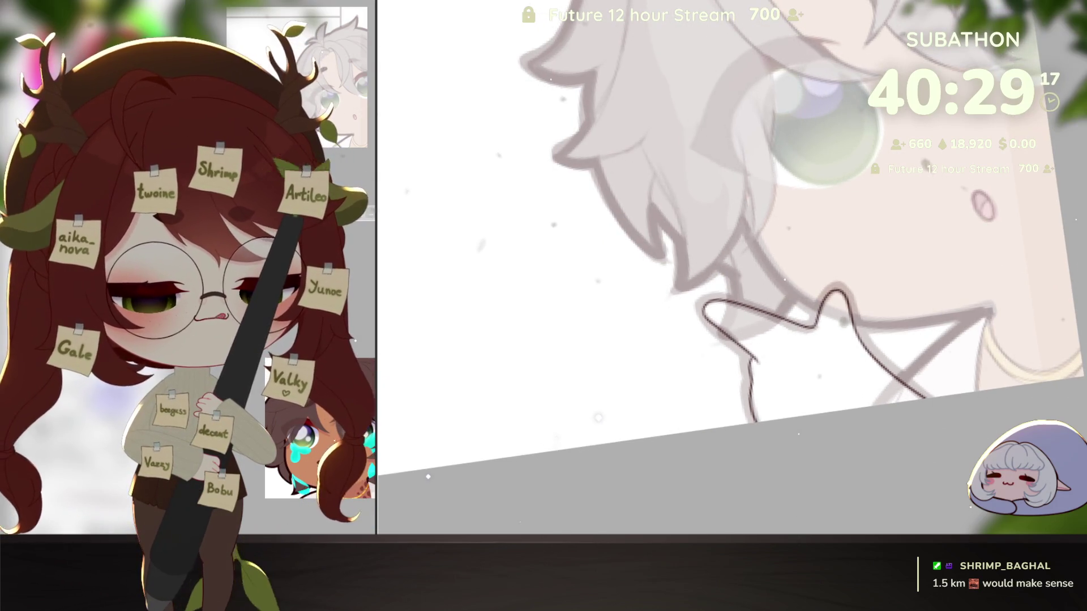
key("ctrl+i")
key("ctrl+shift+i")
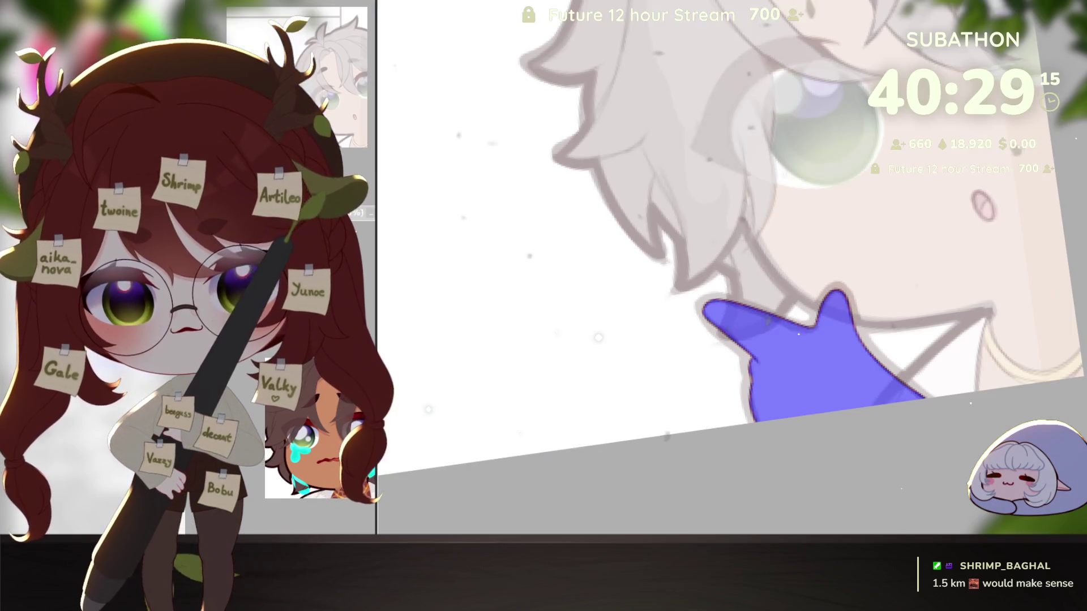
Turn the hand mask into a selection, fill it tan, and undo the accidental purple fill
key("ctrl+h")
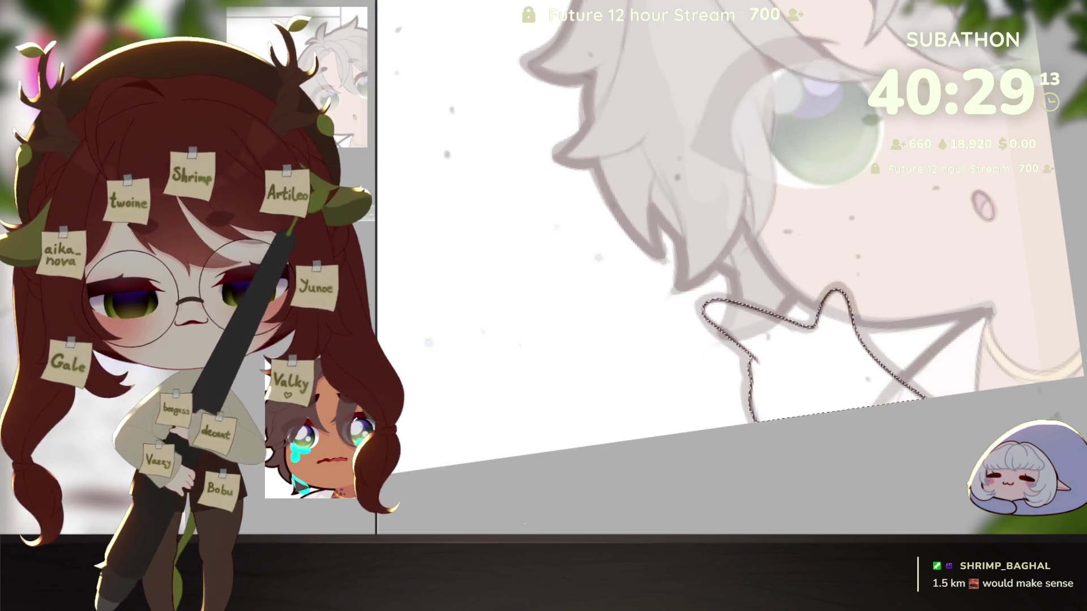
key("shift+BackSpace")
key("ctrl+shift+a")
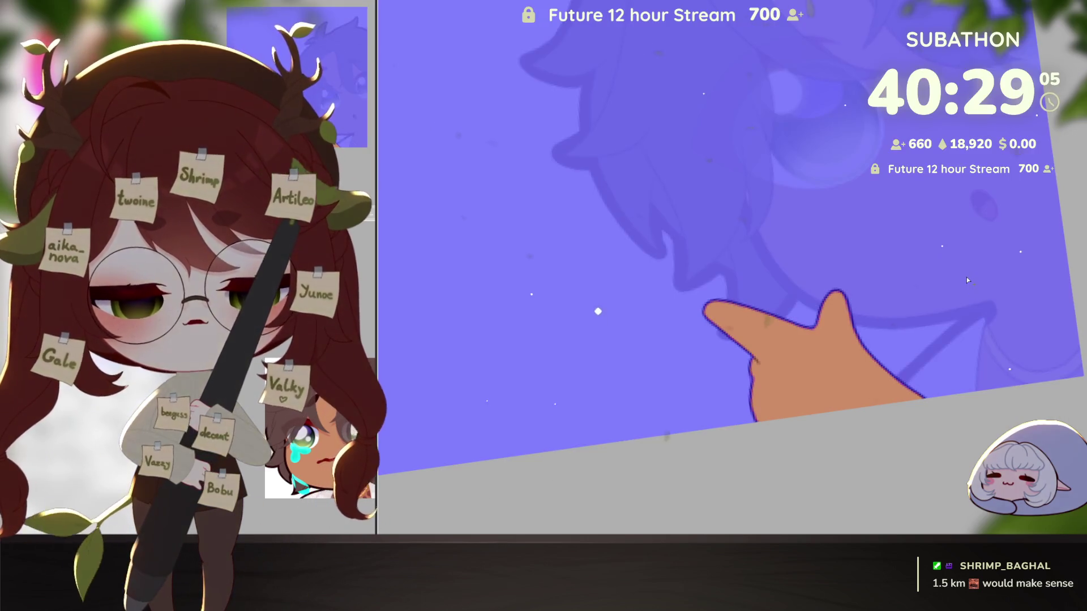
key("alt+BackSpace")
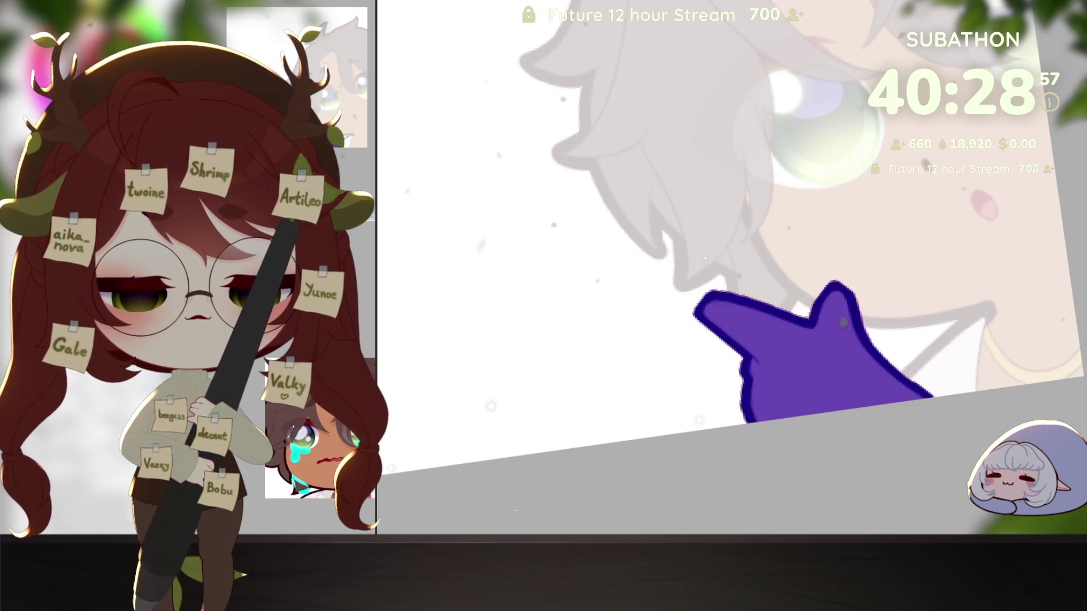
key("ctrl+z")
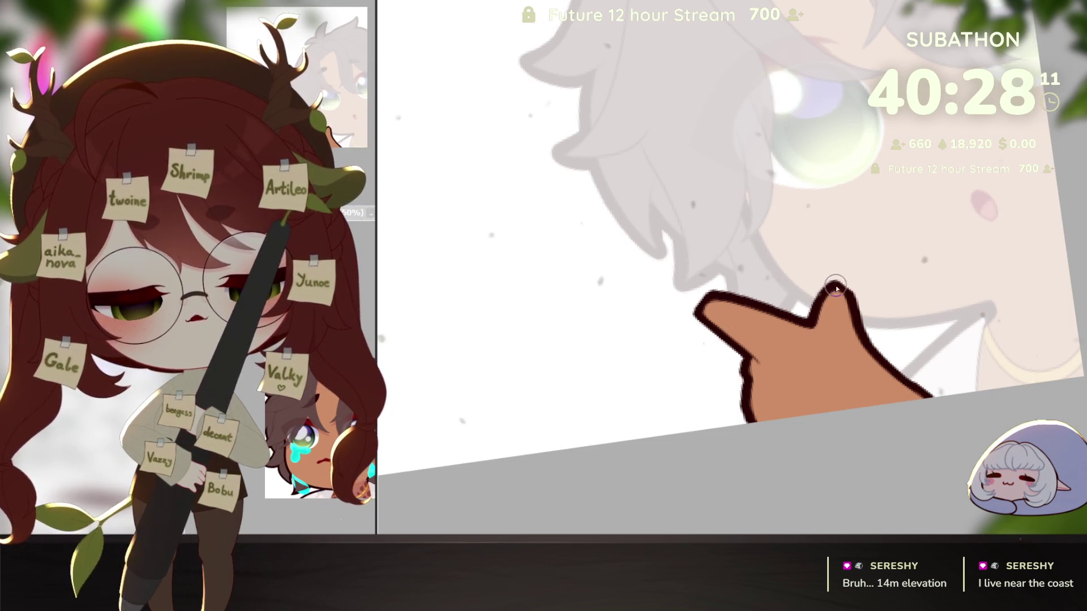
left_click_drag(829, 303, 856, 382)
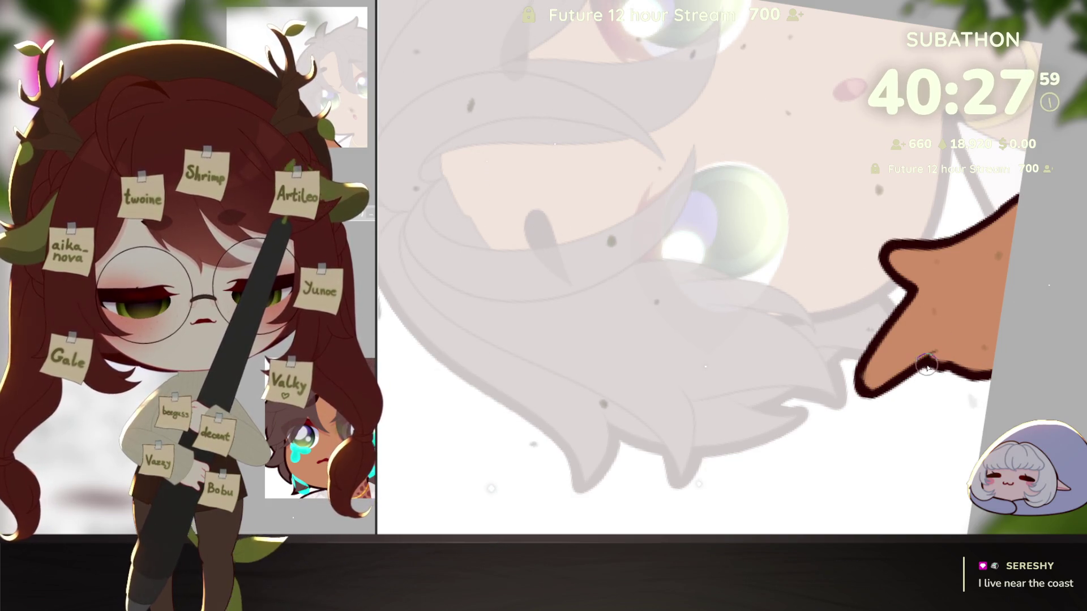
mouse_move(926, 367)
left_mouse_down()
mouse_move(991, 310)
mouse_move(914, 402)
left_mouse_up()
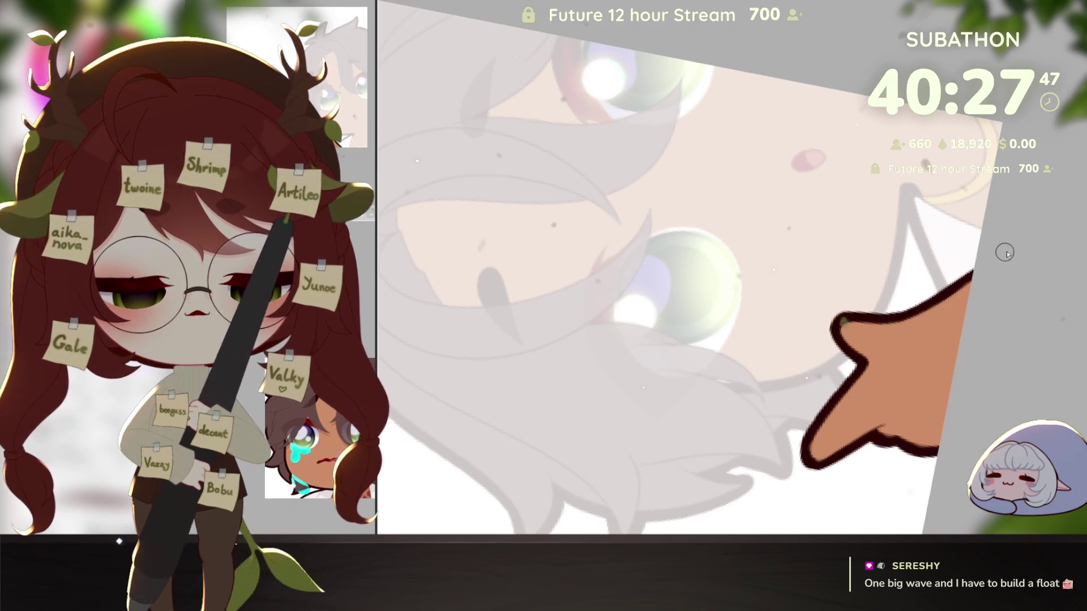
left_click_drag(993, 318, 953, 345)
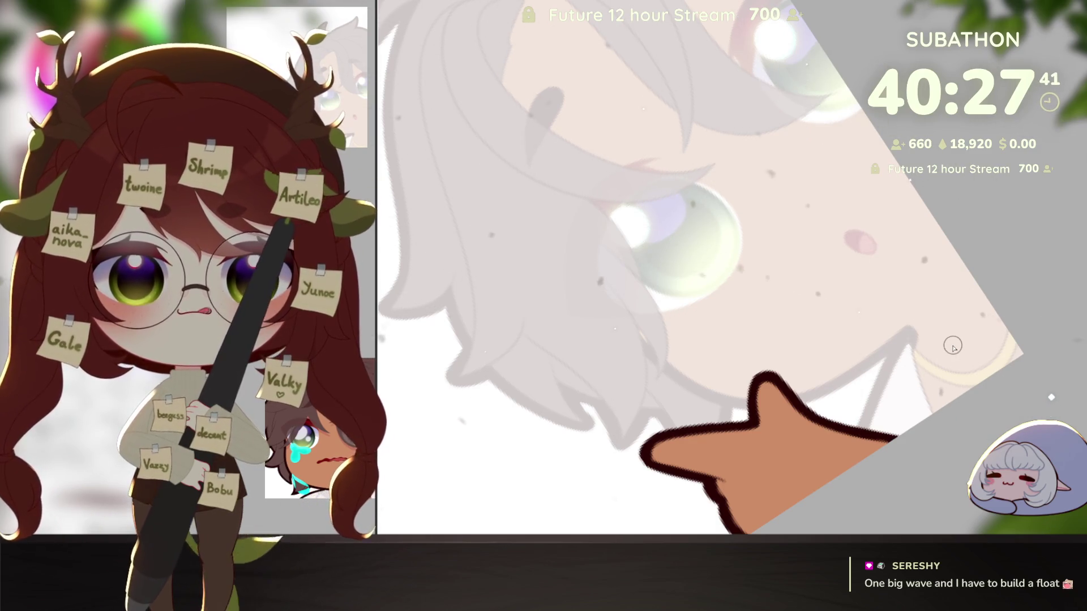
left_click_drag(950, 397, 952, 423)
scroll(952, 424, "up", 1)
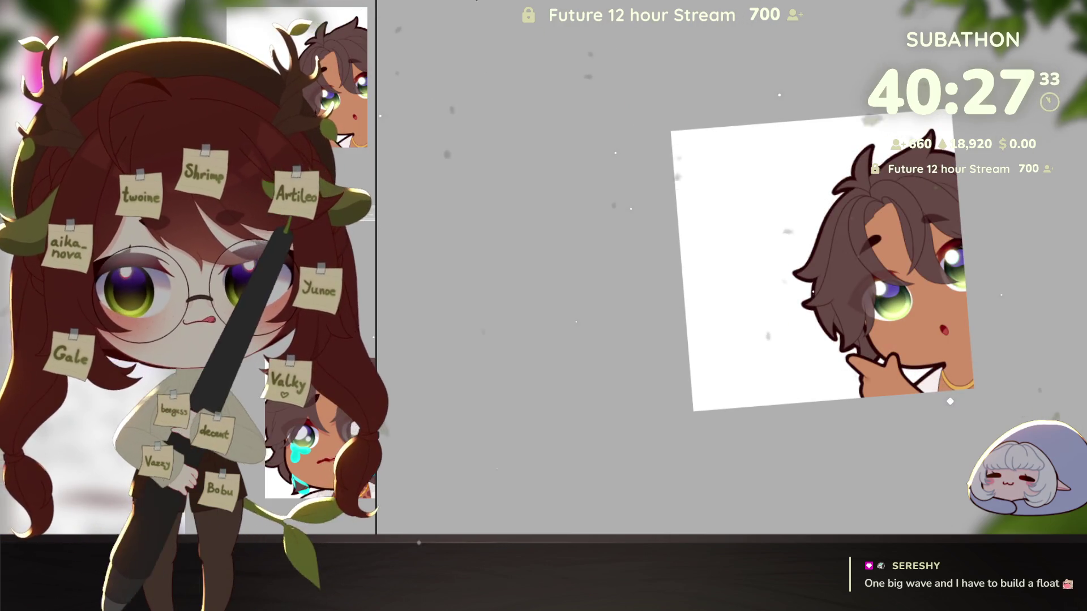
key("5")
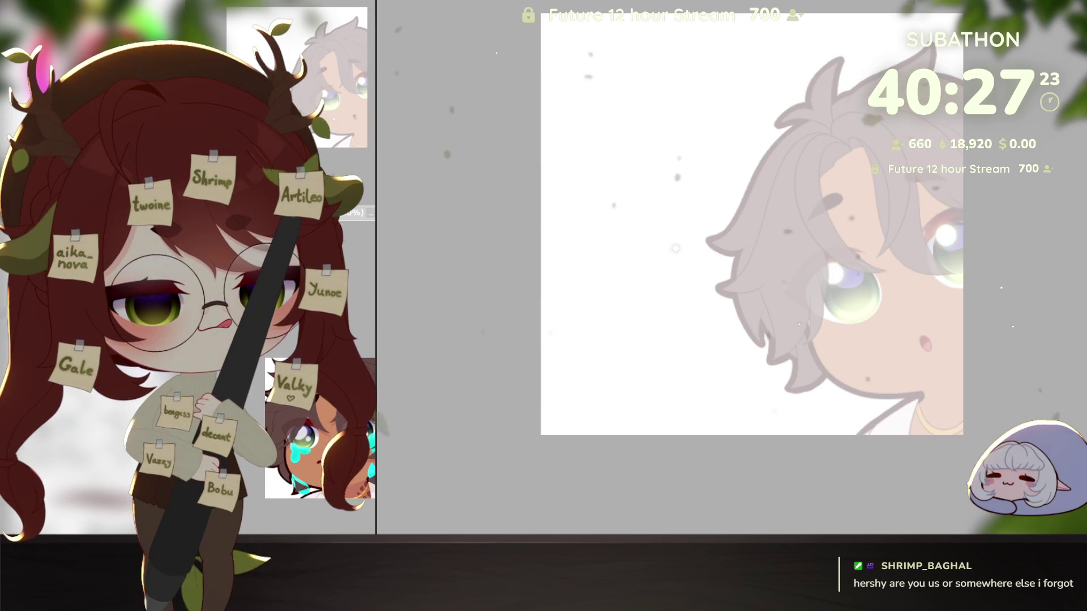
scroll(849, 428, "up", 1)
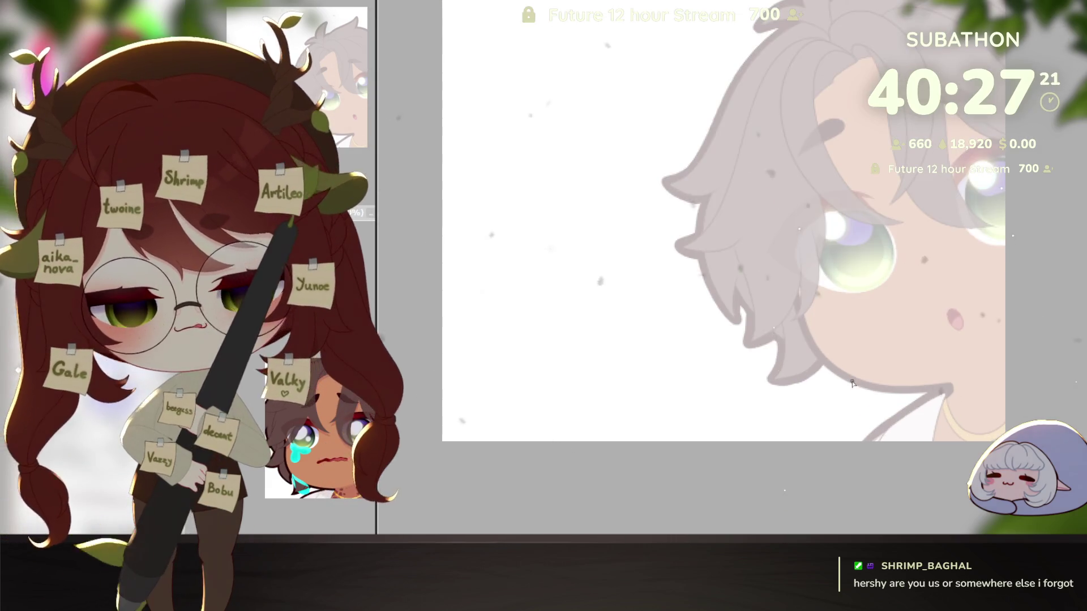
Draw a V-shaped neck line and curved hair strand strokes below the chin with the Pen
left_click_drag(807, 371, 840, 417)
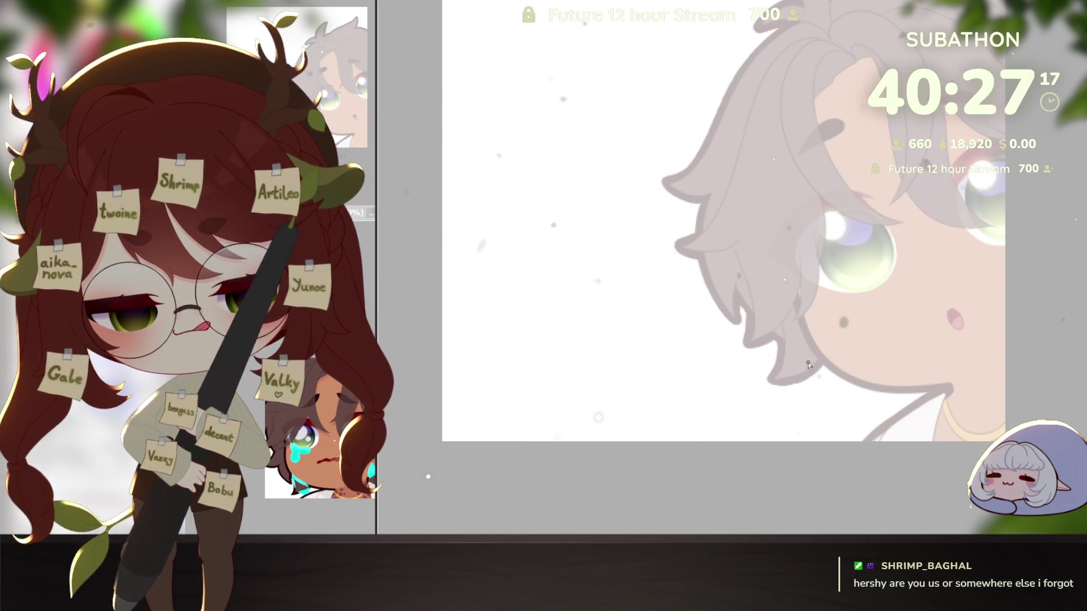
left_click_drag(837, 416, 852, 375)
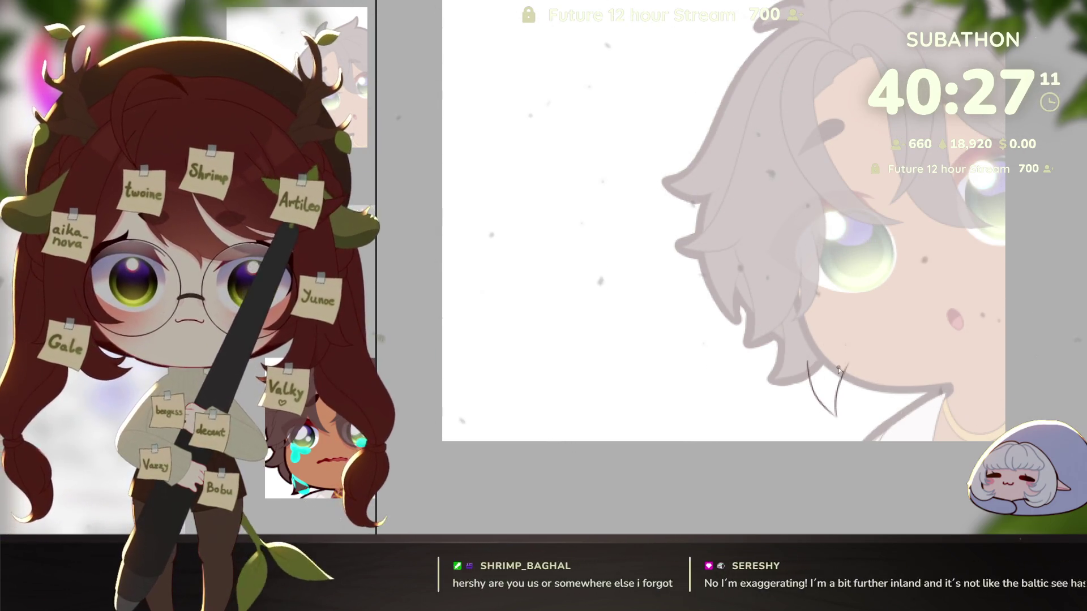
left_click_drag(837, 415, 840, 370)
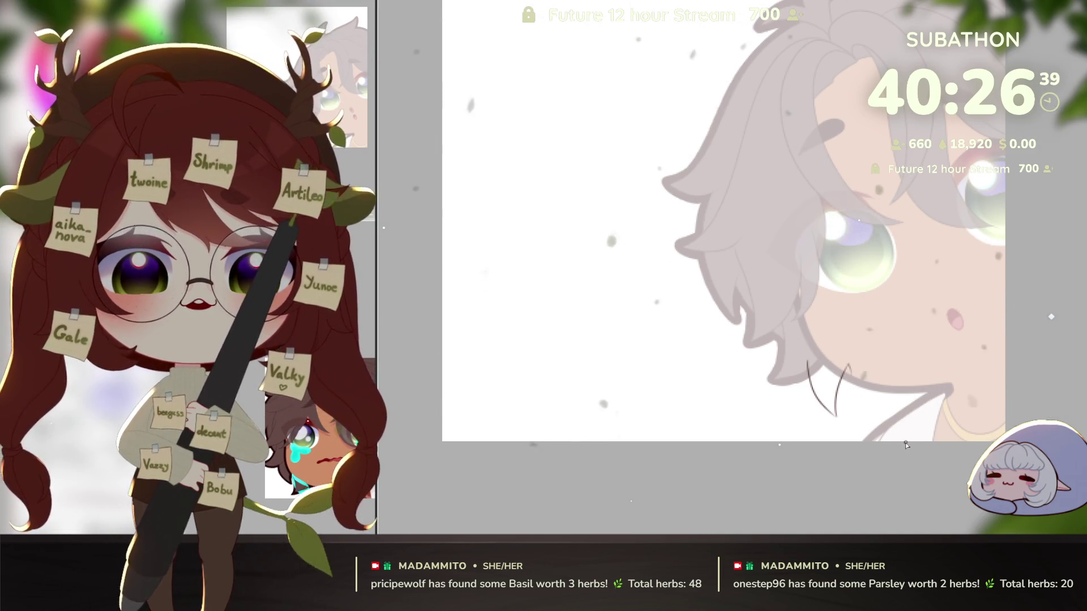
scroll(843, 410, "up", 2)
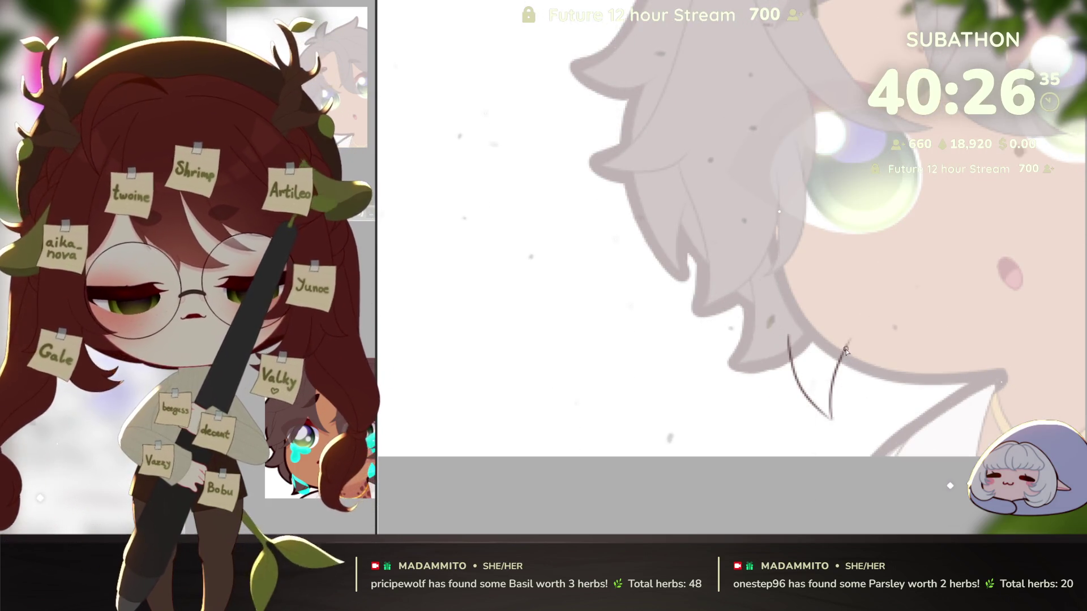
mouse_move(849, 344)
left_mouse_down()
mouse_move(864, 418)
mouse_move(934, 353)
left_mouse_up()
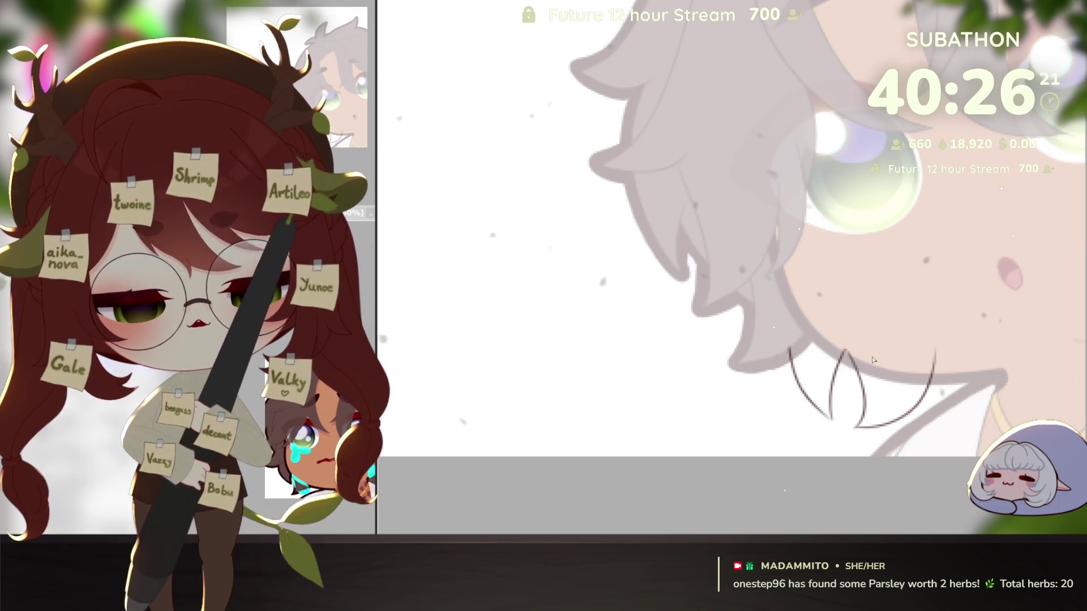
mouse_move(852, 331)
left_mouse_down()
mouse_move(990, 343)
mouse_move(1001, 277)
left_mouse_up()
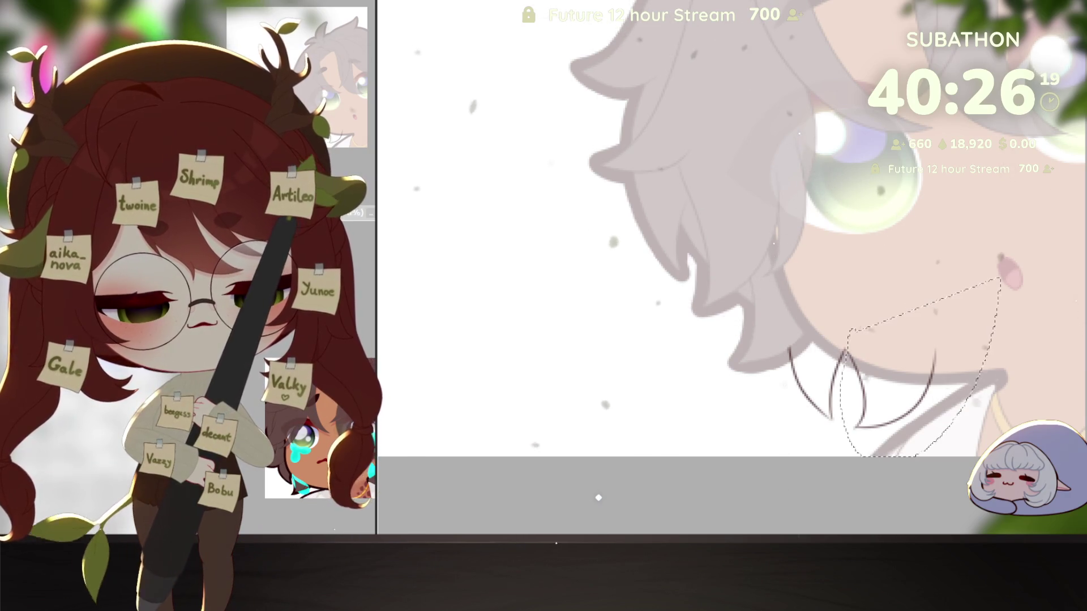
Commit the lassoed strand strokes unchanged and erase the stray upper tail of the arc
key("ctrl+t")
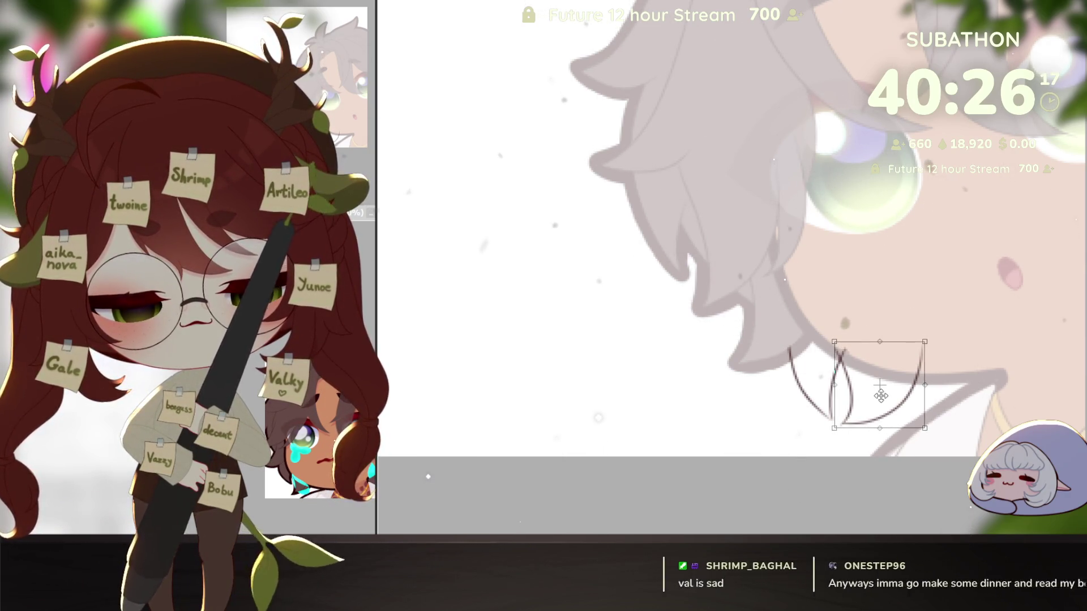
key("Return")
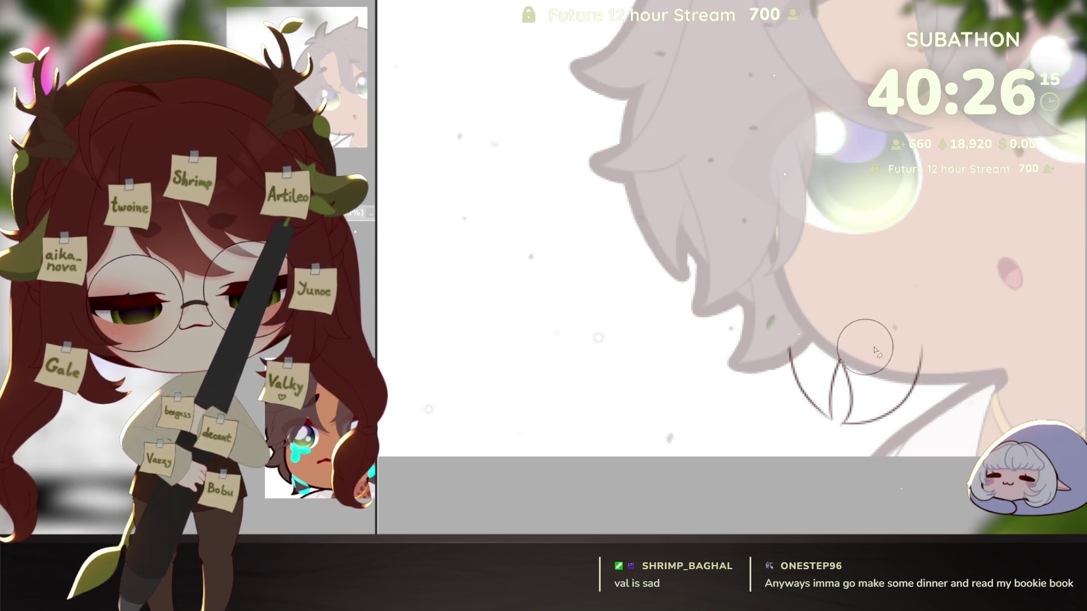
left_click_drag(916, 354, 919, 365)
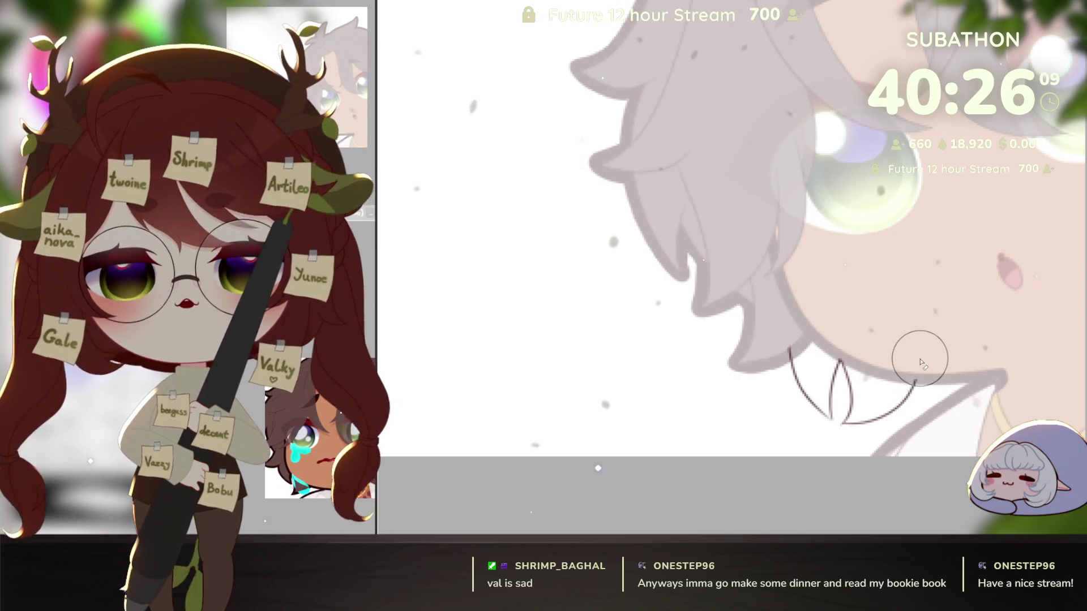
Hide and restore the colour fills to compare the new strands against the line art
key("ctrl+a")
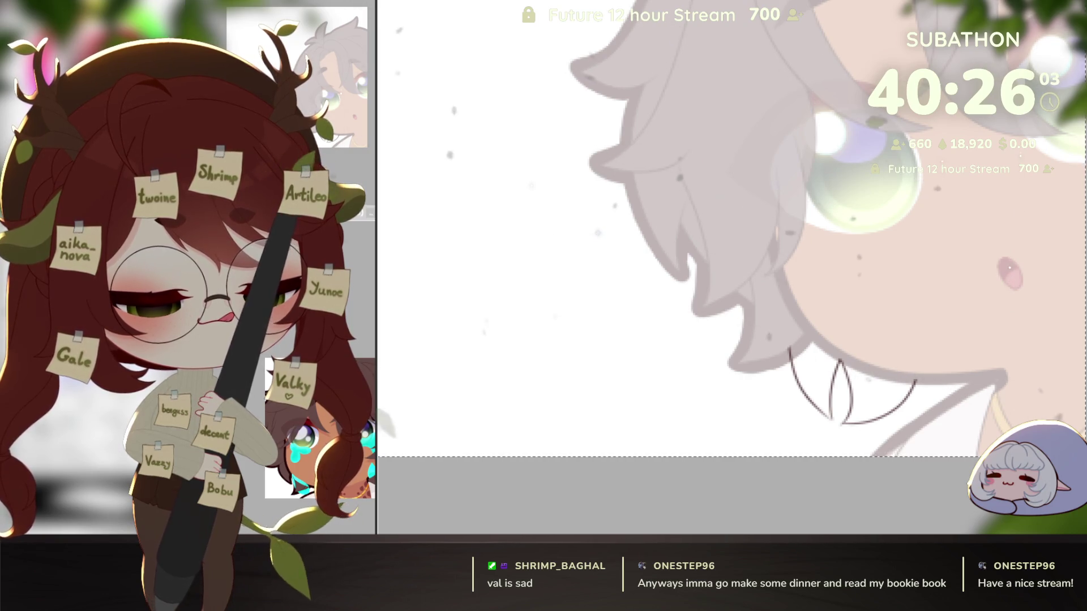
key("Delete")
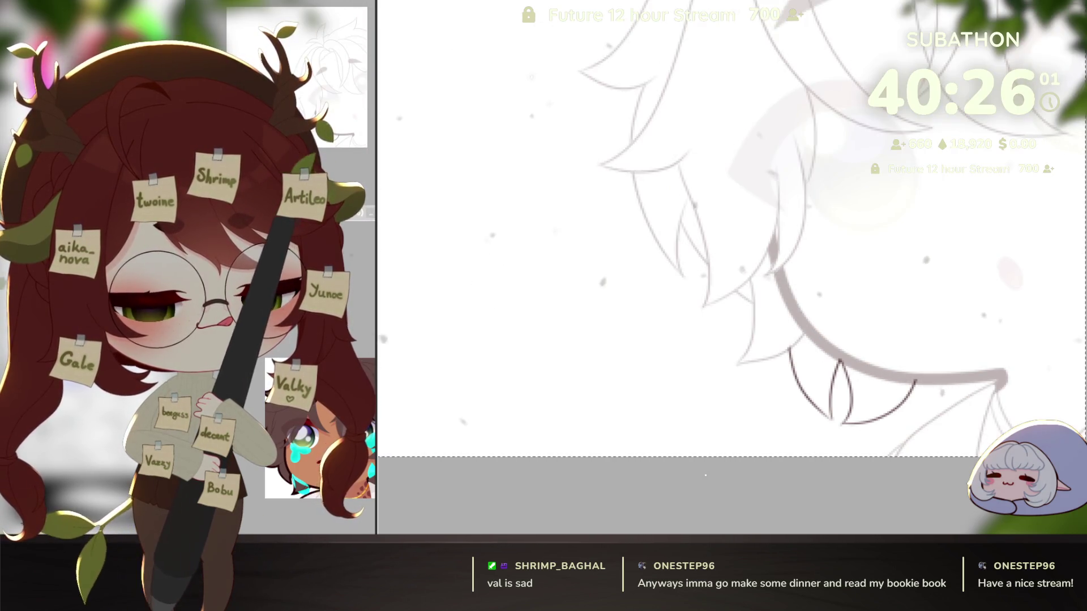
key("ctrl+z")
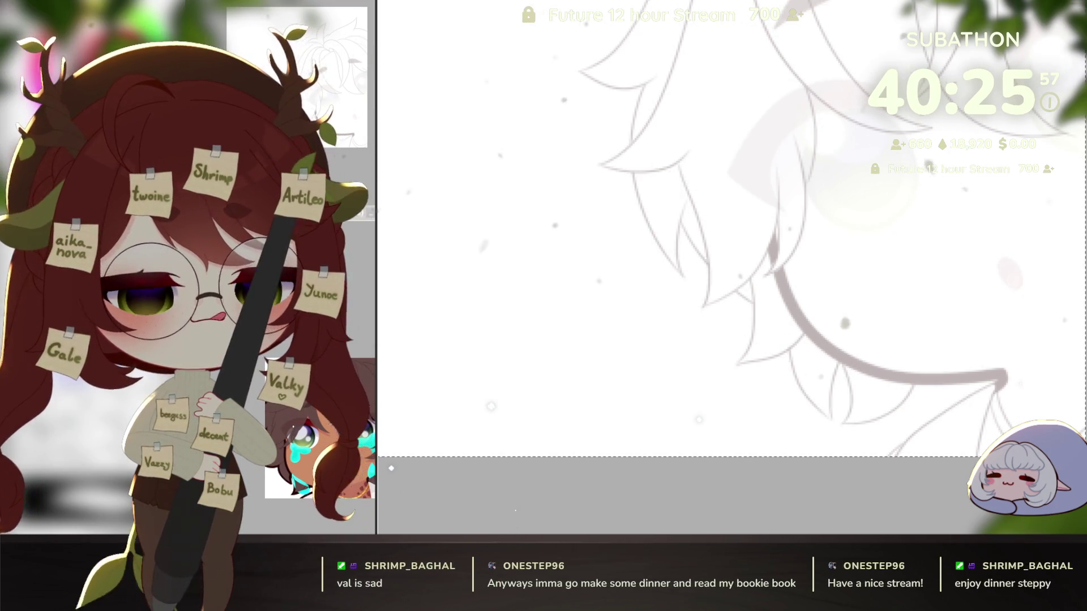
key("ctrl+z")
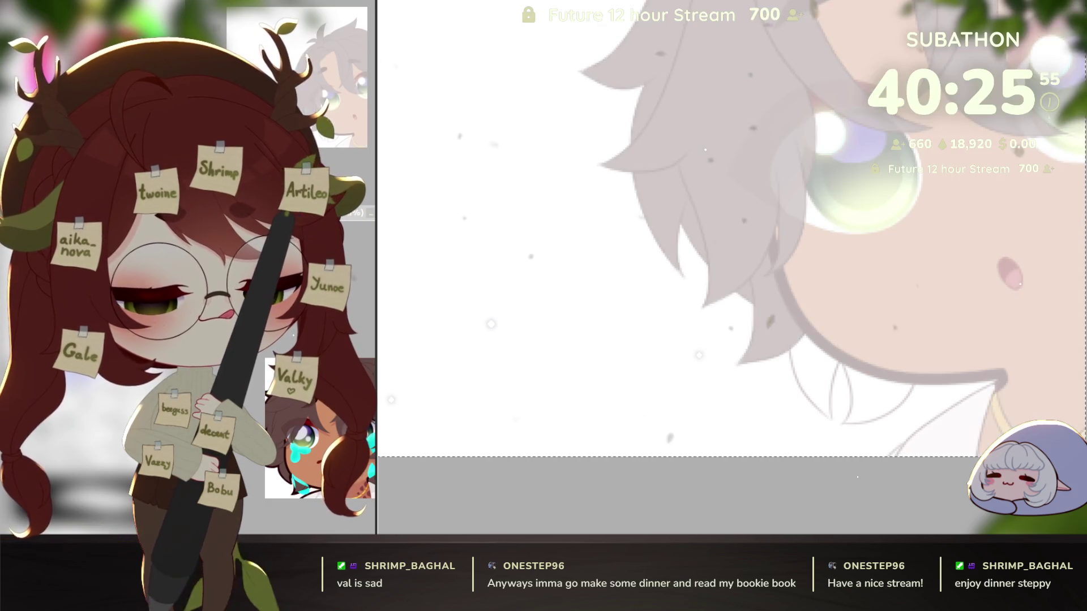
left_click_drag(932, 489, 887, 469)
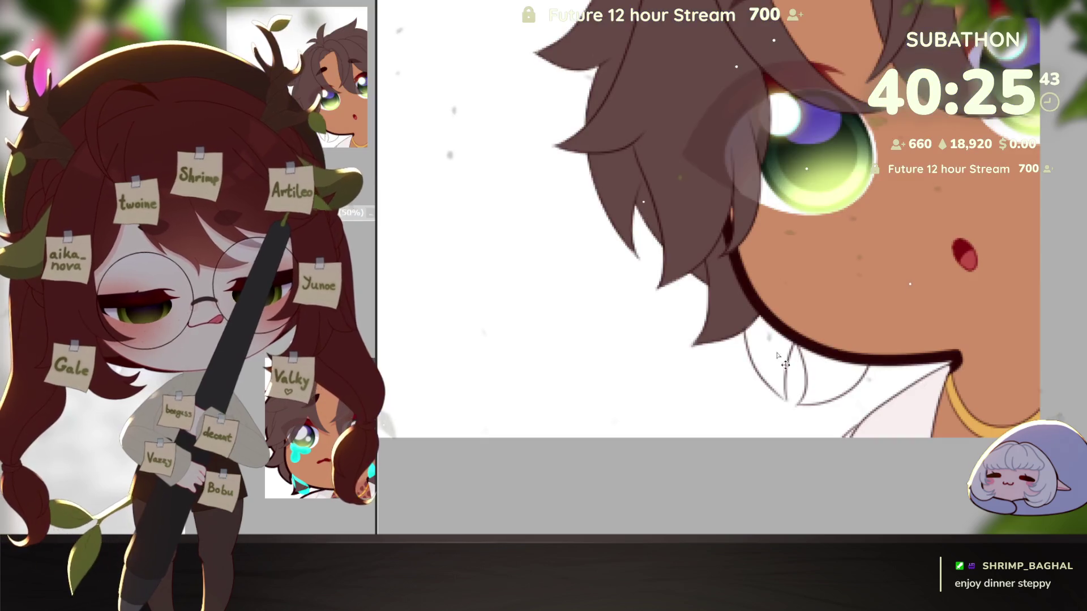
Fill the under-chin strands, recolour them hair brown, and ink their left and right edges dark
left_click_drag(752, 334, 912, 358)
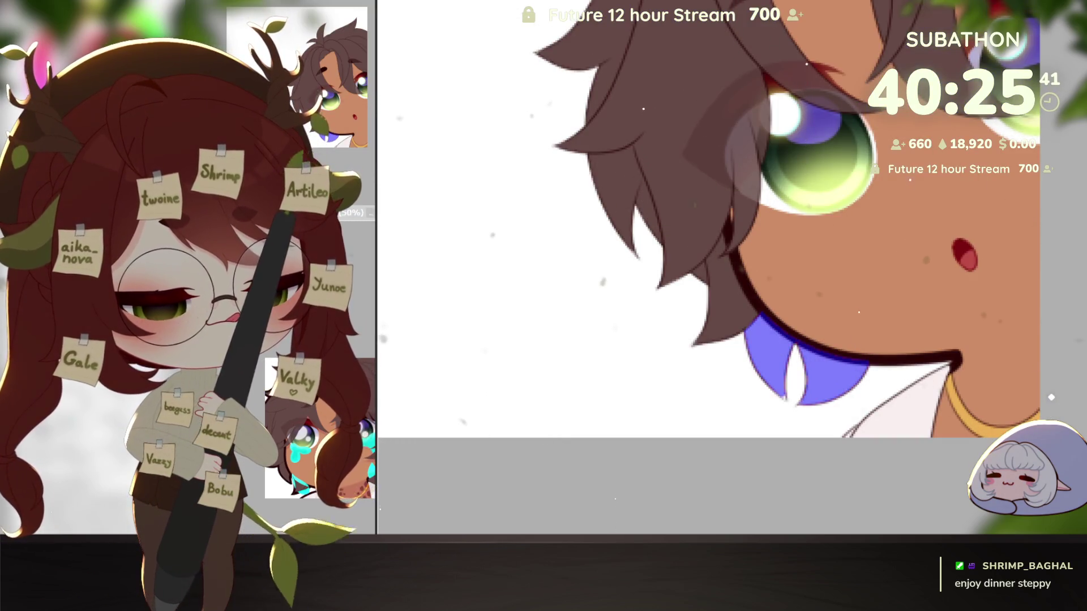
left_click(826, 376)
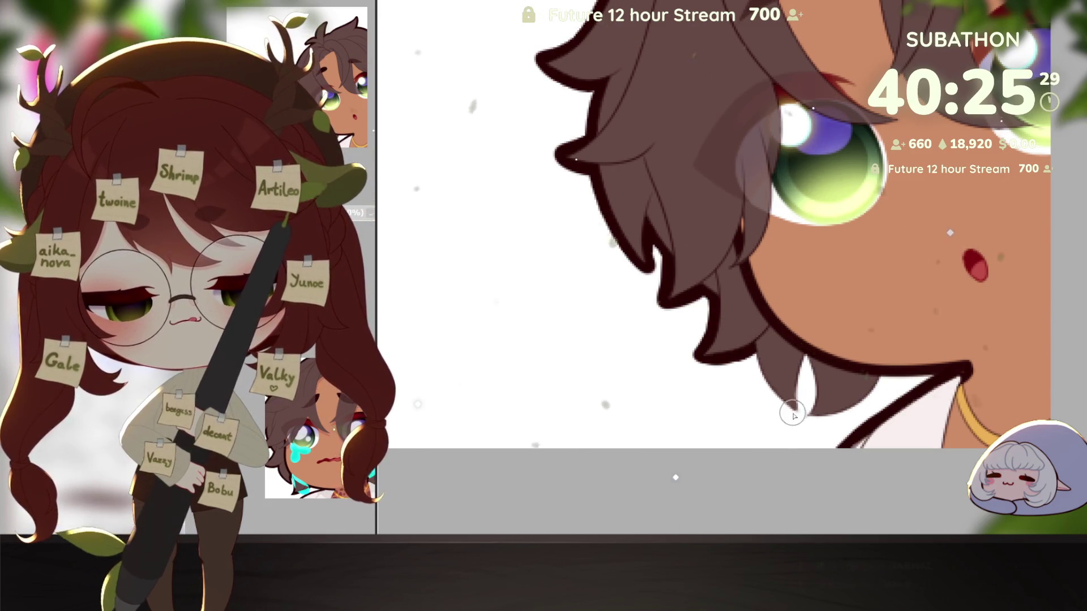
left_click_drag(788, 412, 760, 364)
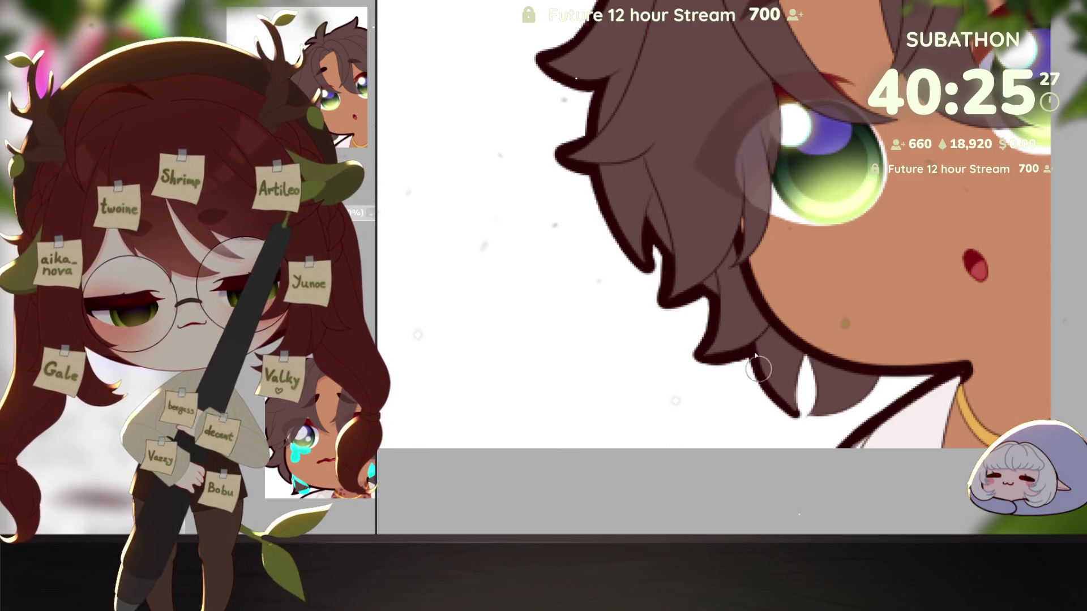
mouse_move(796, 417)
left_mouse_down()
mouse_move(813, 339)
mouse_move(798, 399)
mouse_move(807, 416)
left_mouse_up()
scroll(815, 433, "up", 1)
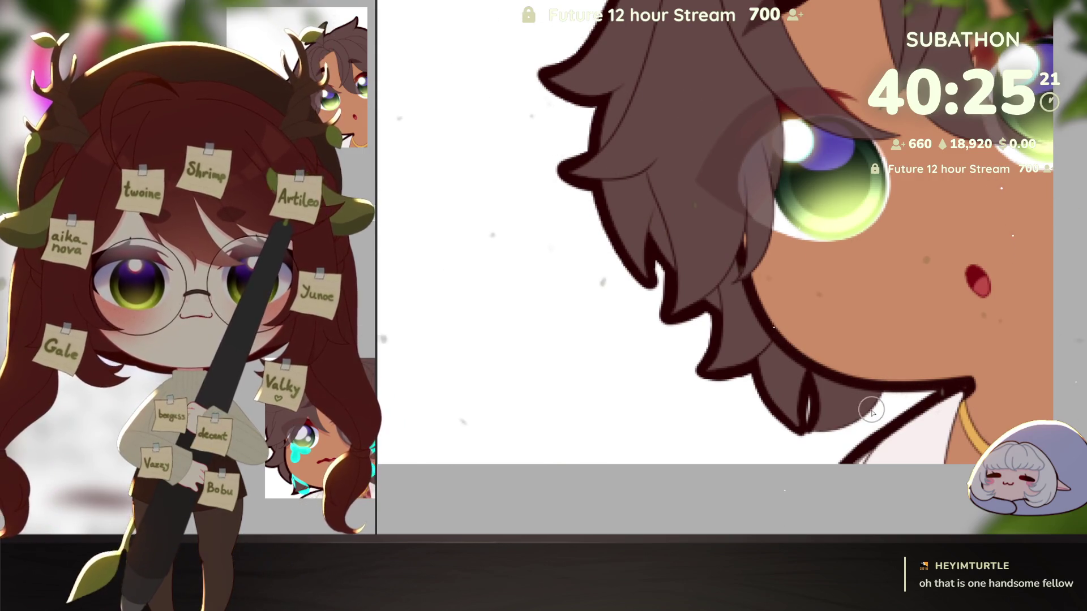
scroll(885, 401, "down", 1)
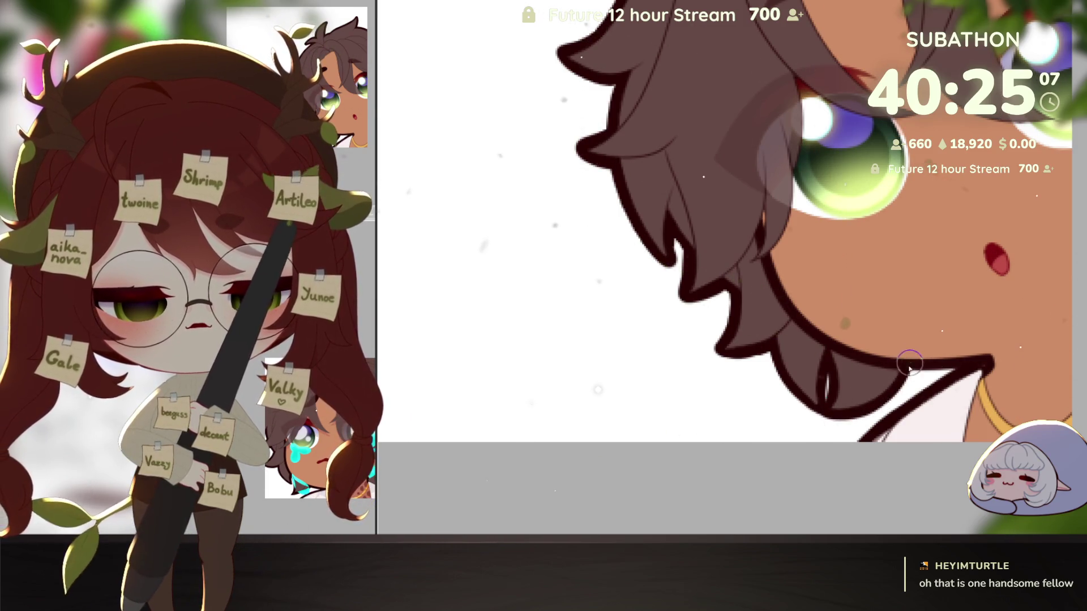
scroll(902, 414, "down", 3)
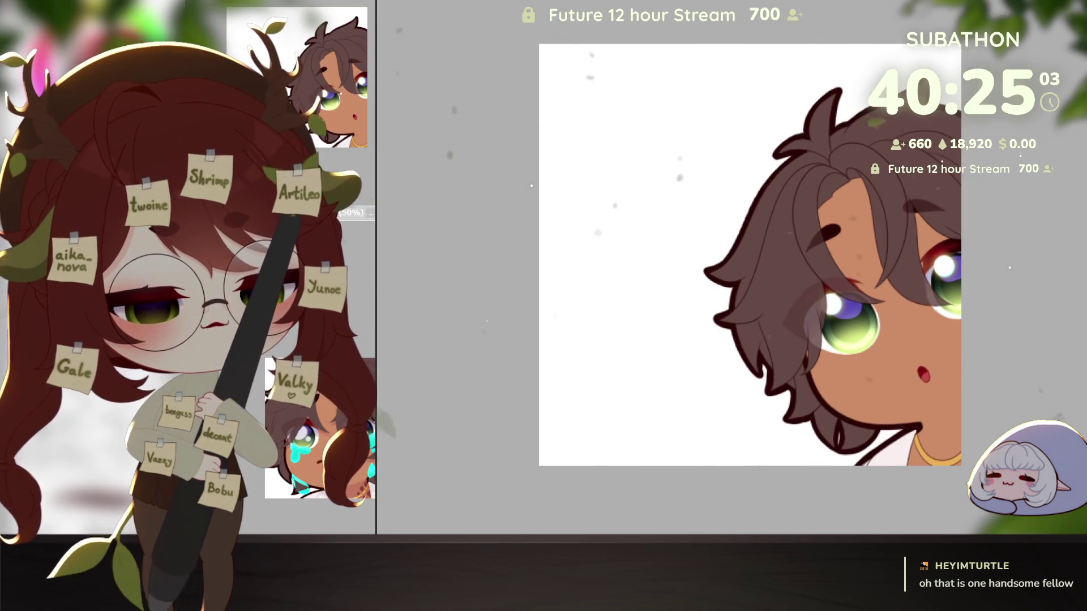
scroll(904, 443, "down", 4)
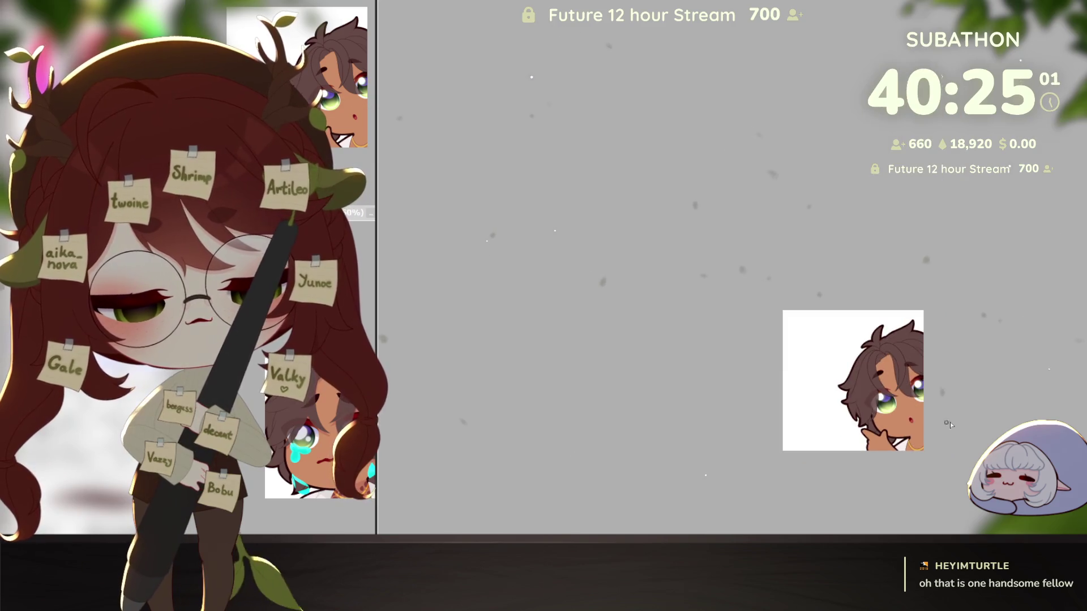
scroll(906, 447, "up", 4)
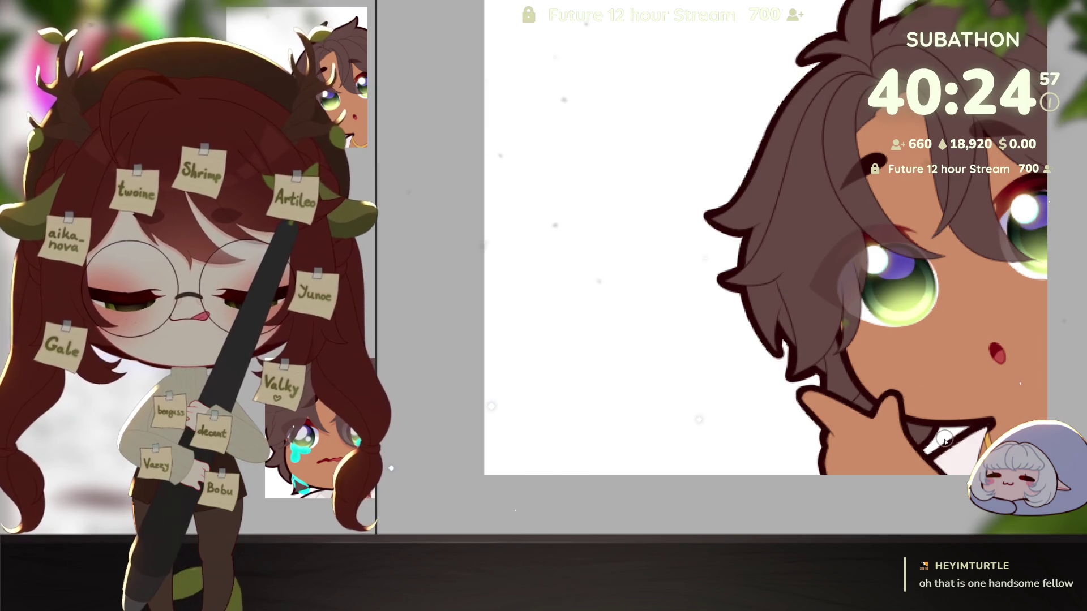
scroll(945, 441, "down", 3)
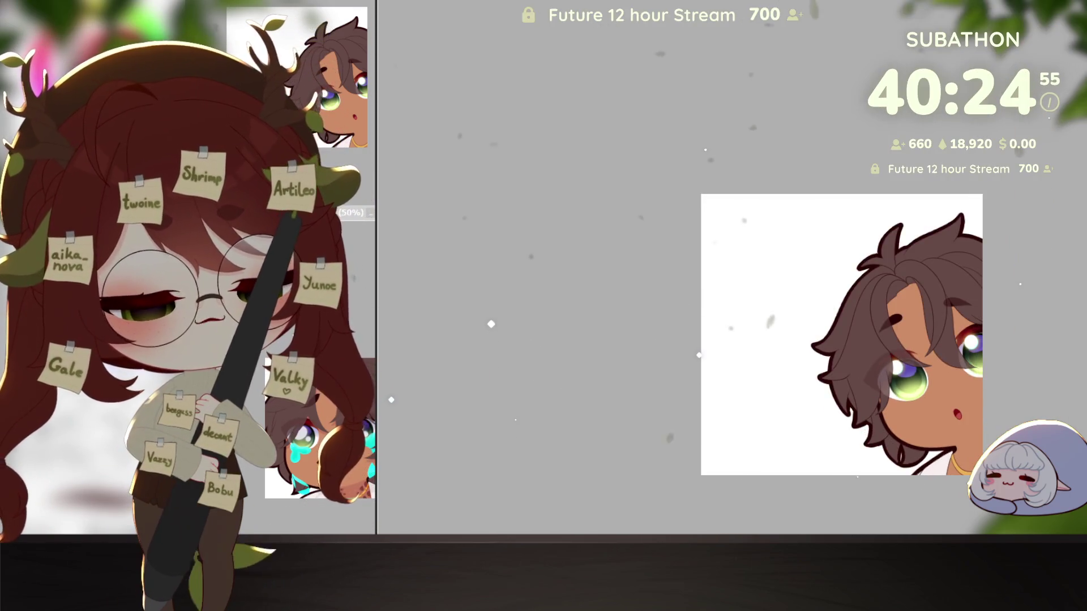
scroll(950, 458, "down", 4)
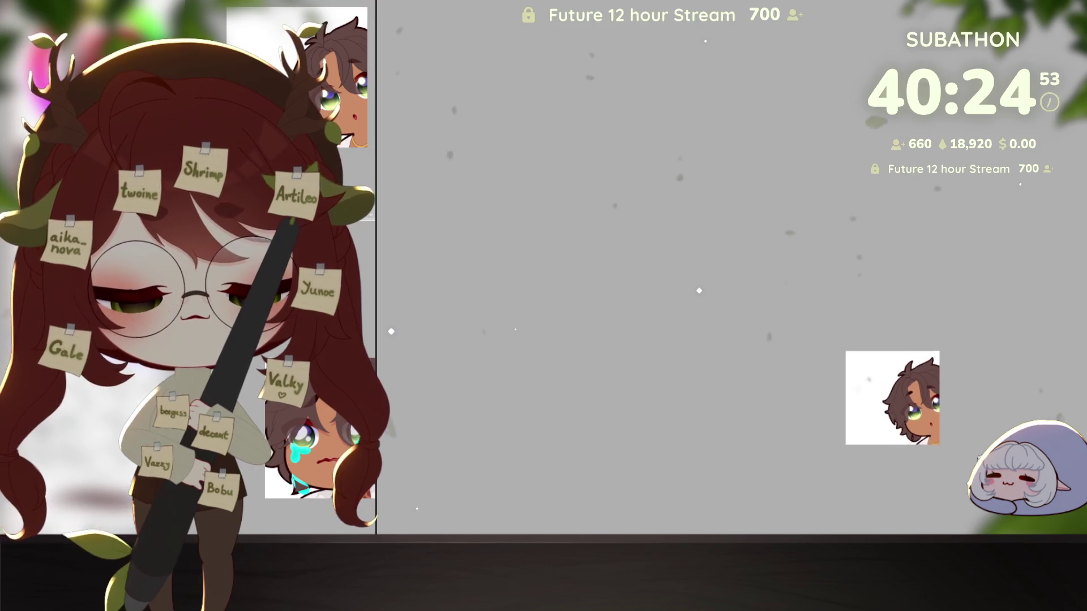
scroll(951, 458, "down", 2)
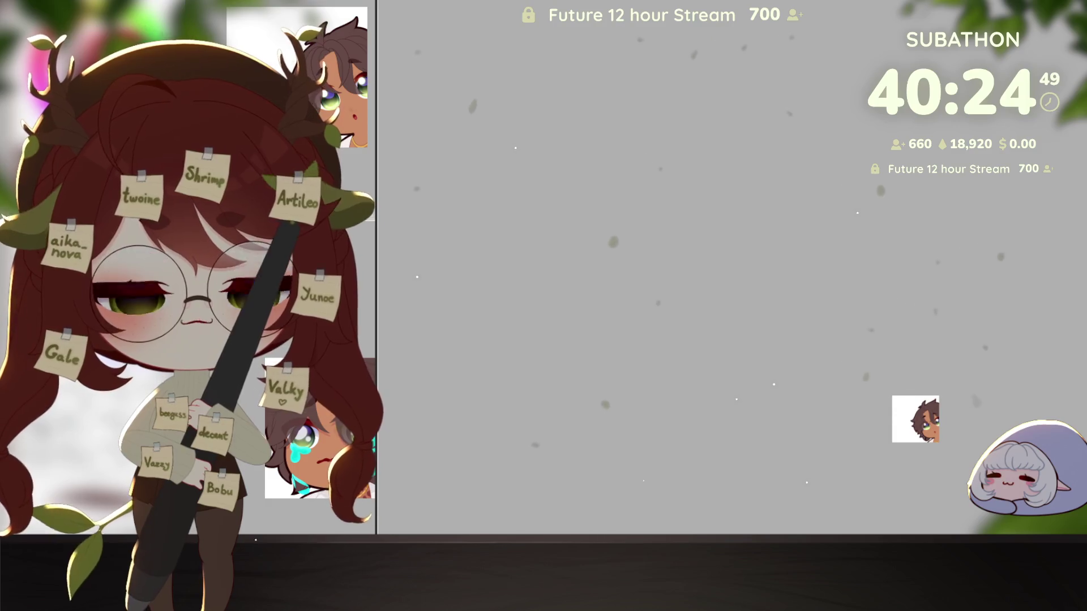
scroll(906, 445, "up", 5)
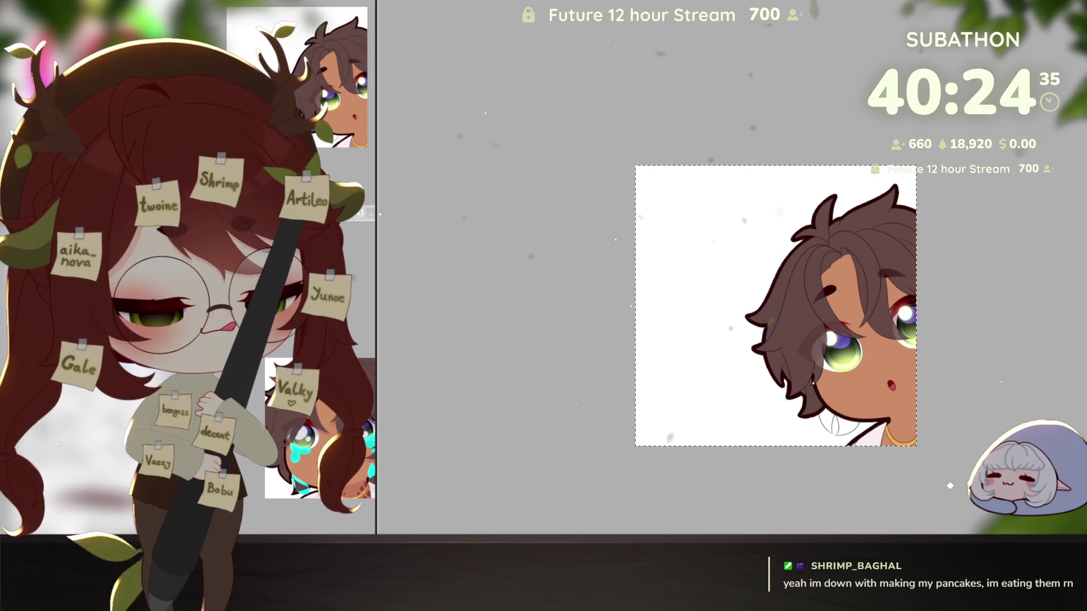
Free-transform the hand sketch, shifting it up-left and rotating it slightly counterclockwise
key("ctrl+a")
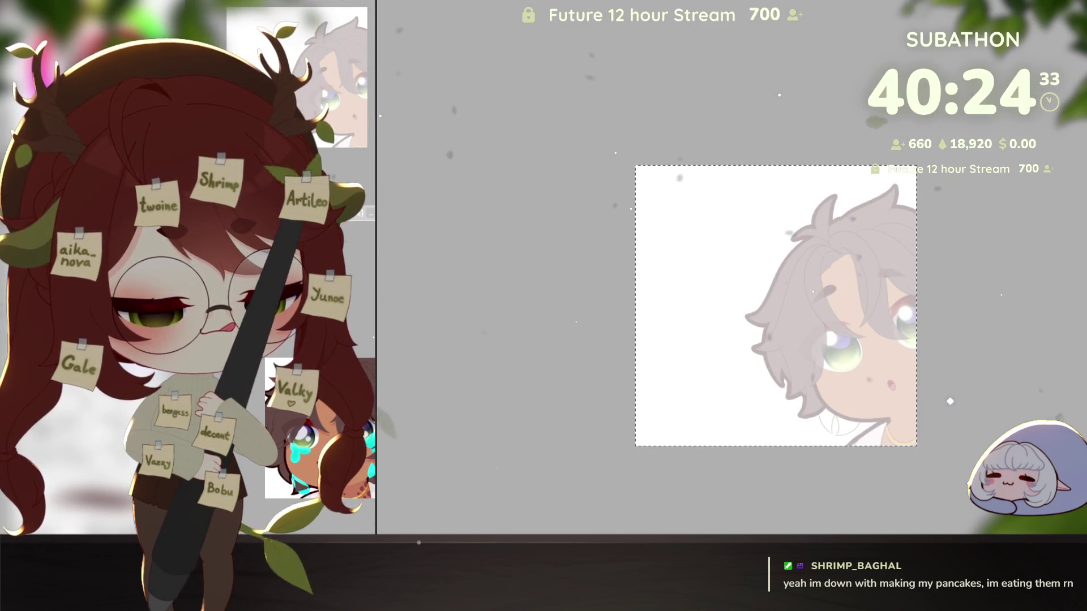
scroll(775, 444, "up", 2)
left_click_drag(879, 432, 830, 432)
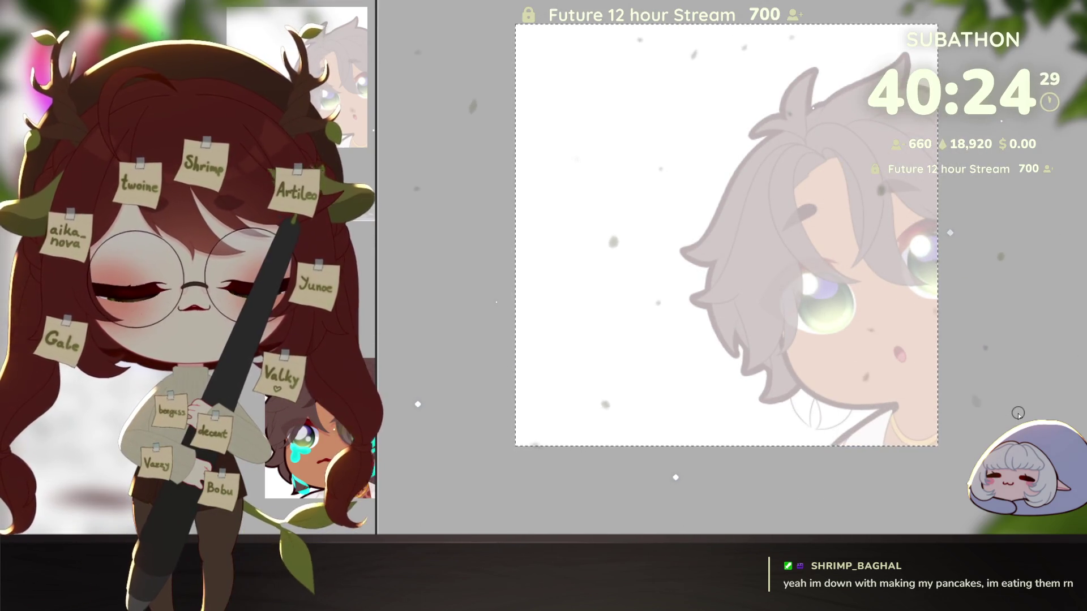
key("ctrl+t")
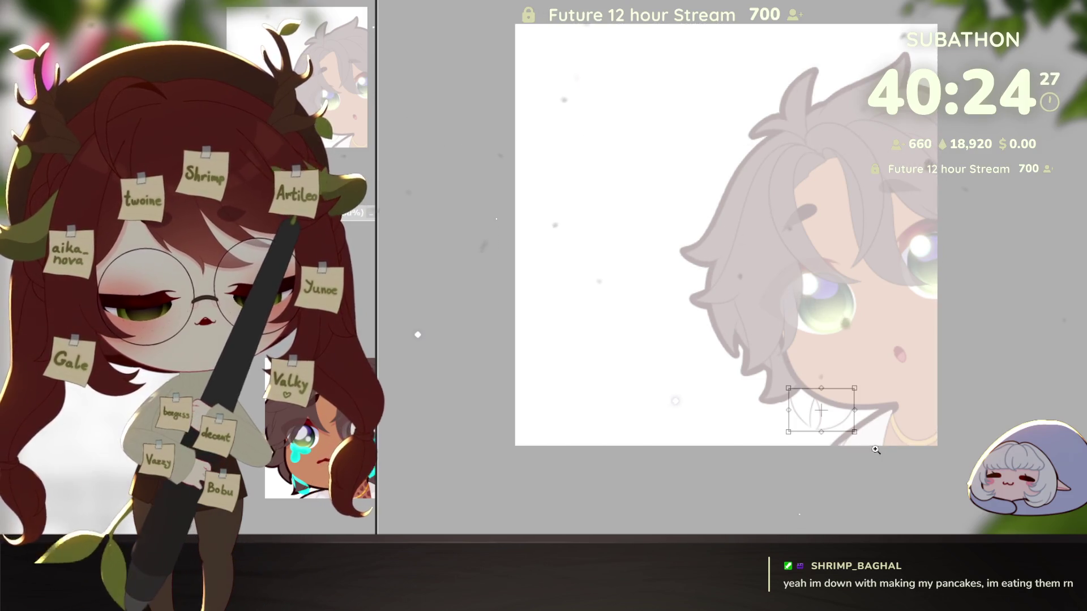
scroll(860, 444, "up", 2)
left_click_drag(810, 395, 818, 369)
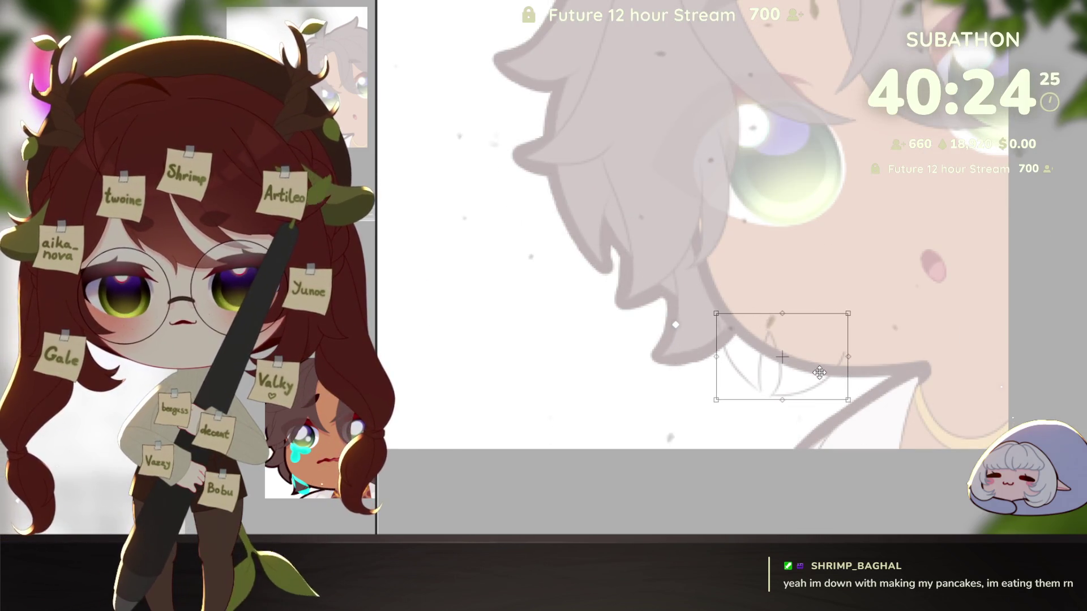
left_click_drag(858, 300, 854, 294)
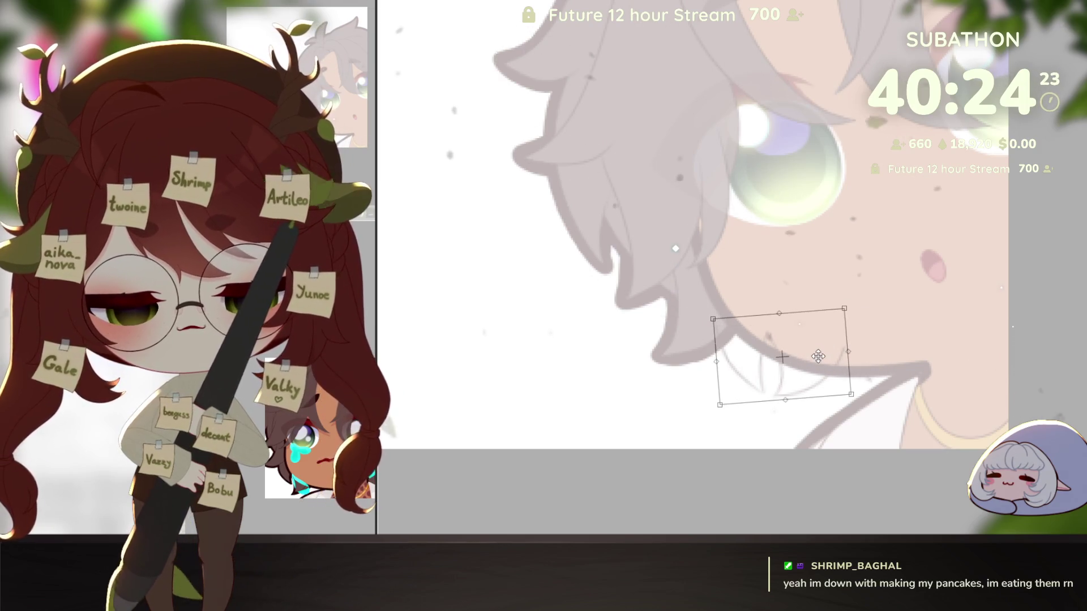
key("Return")
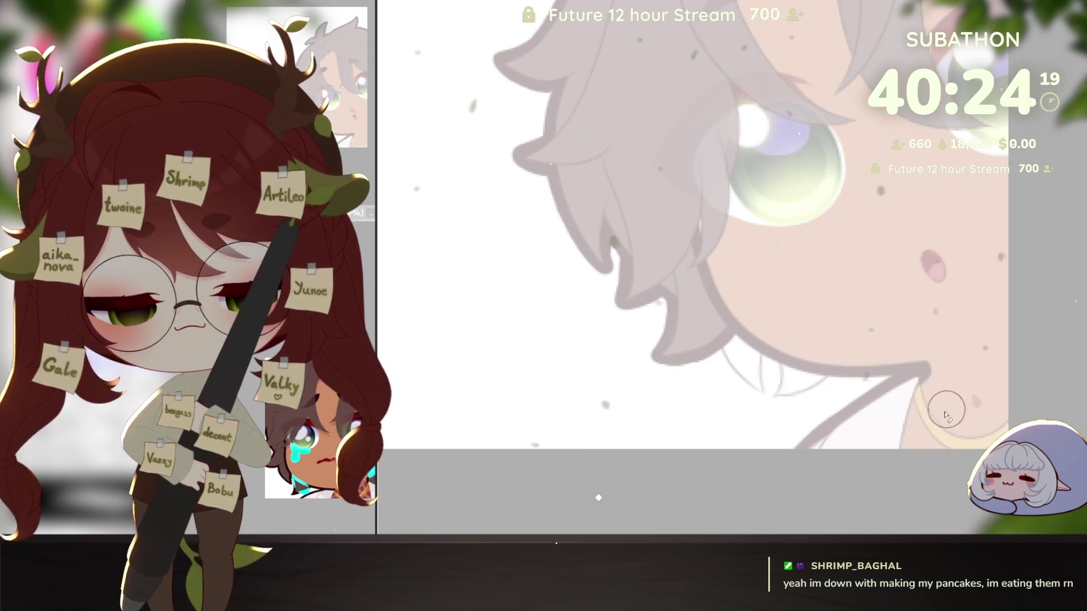
scroll(945, 431, "down", 5)
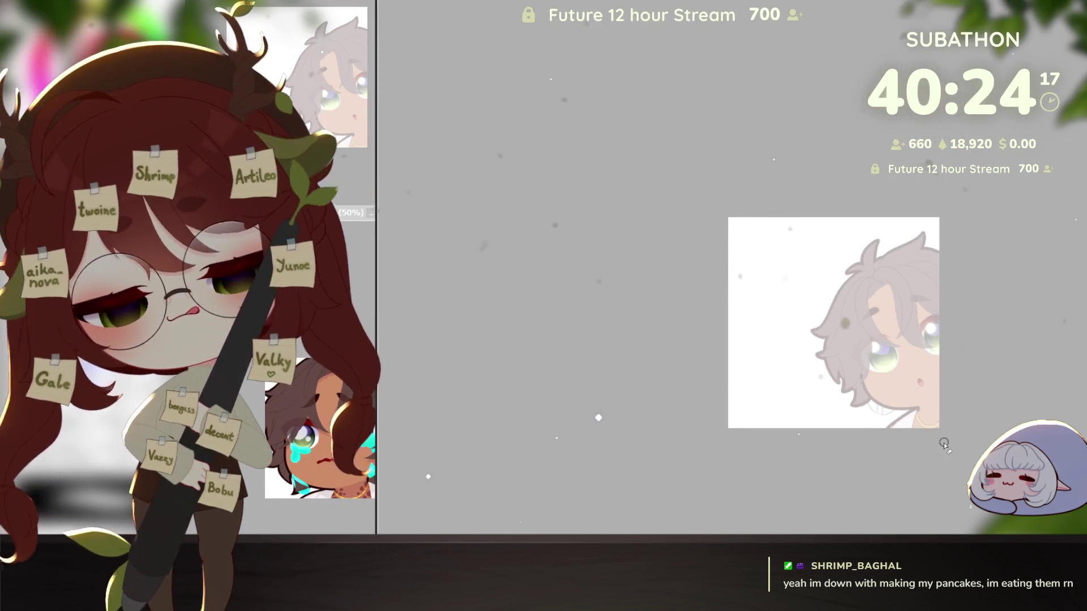
scroll(945, 444, "up", 6)
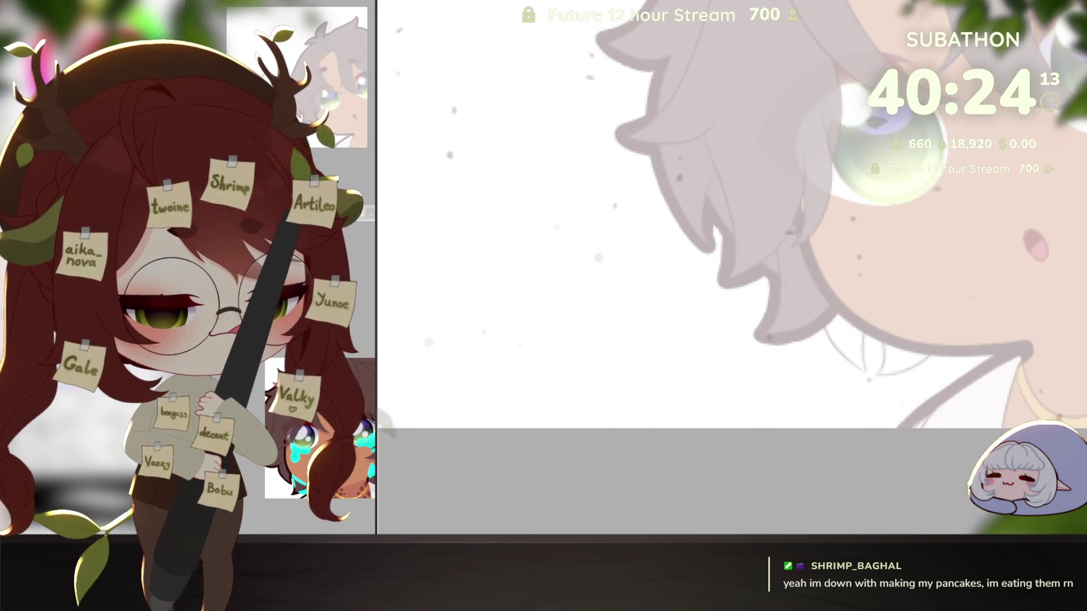
left_click_drag(902, 418, 872, 403)
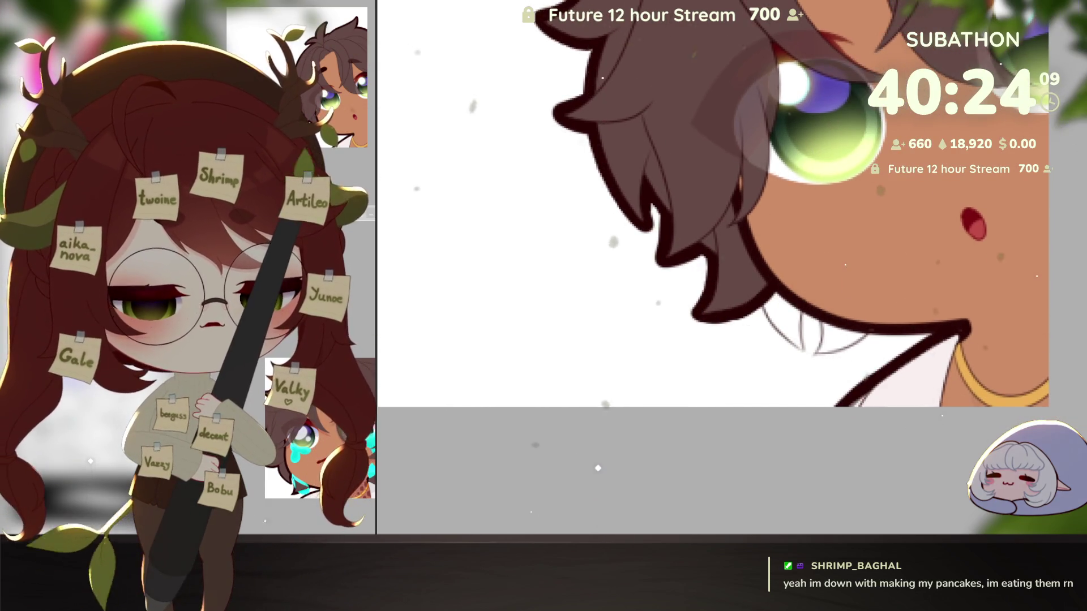
With the outline layer hidden, auto-select two enclosed areas under the chin, then show the outline again
key("ctrl+z")
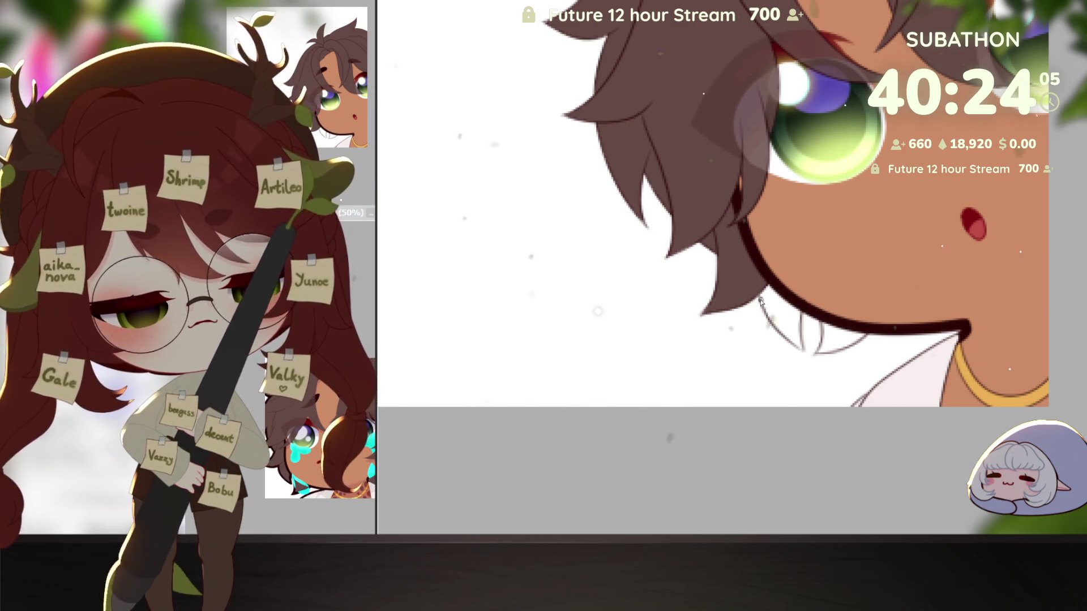
scroll(798, 338, "up", 2)
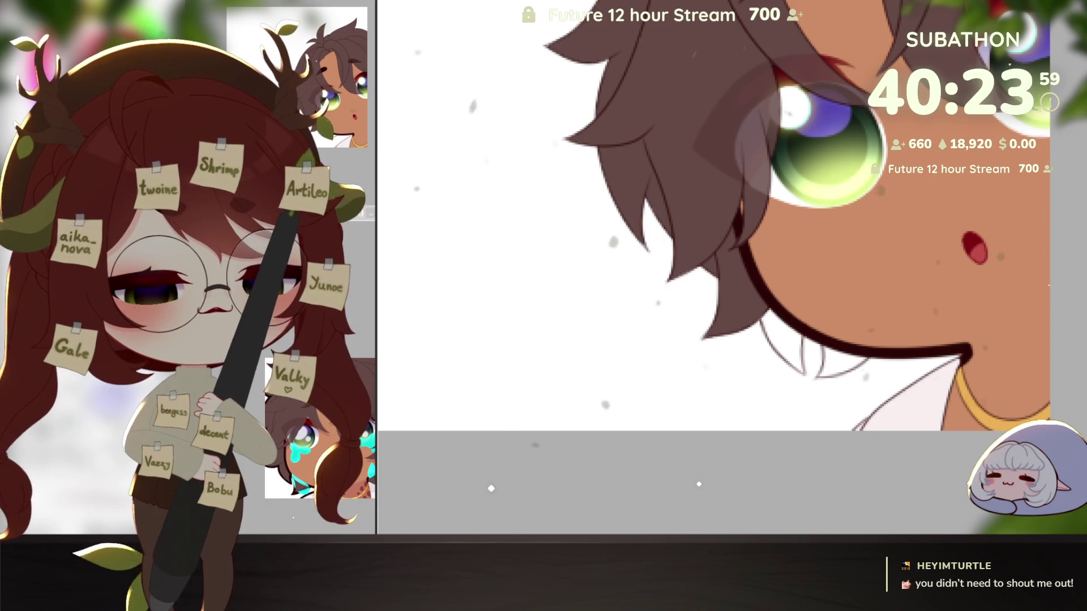
left_click(781, 337)
left_click(842, 359)
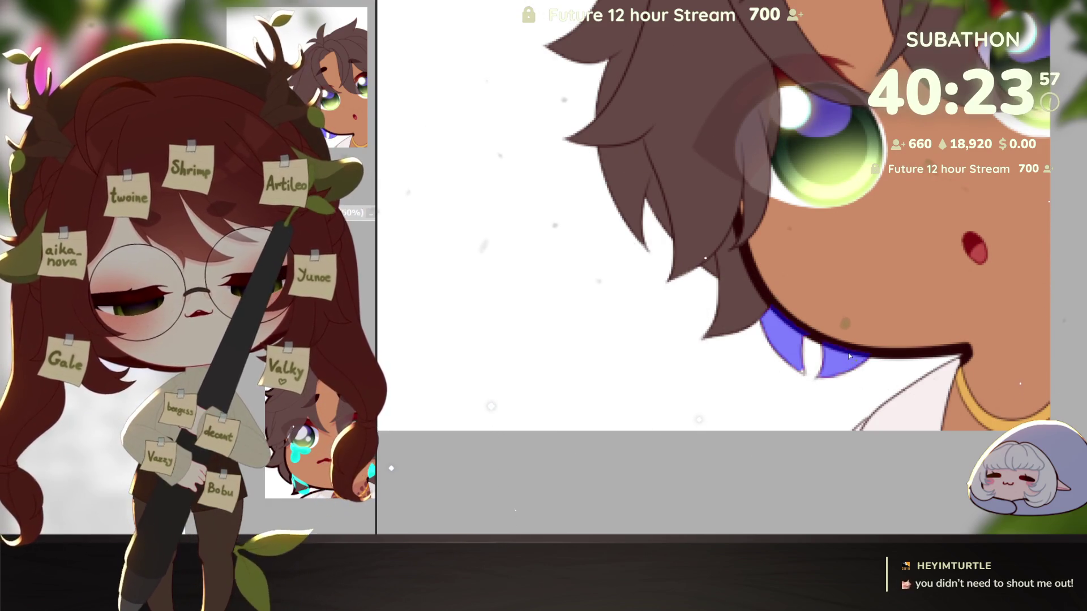
key("Delete")
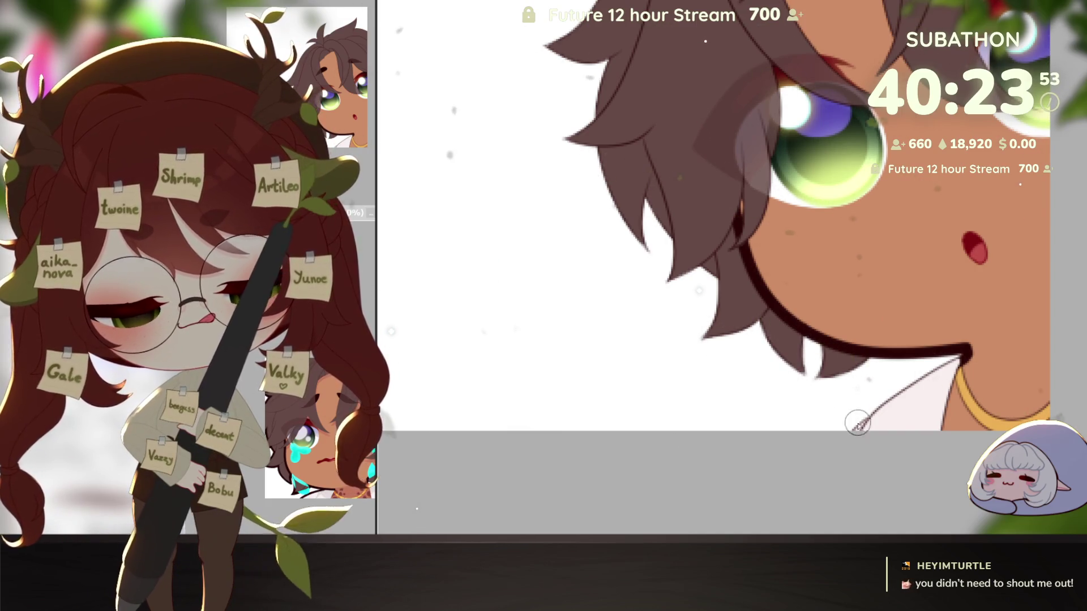
left_click_drag(916, 409, 929, 438)
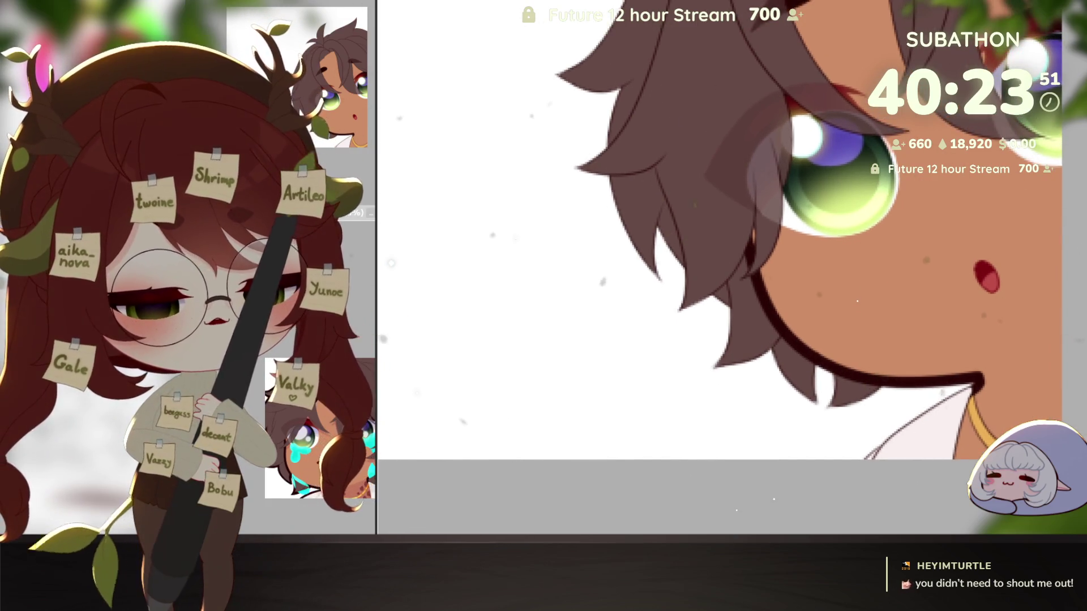
key("ctrl+z")
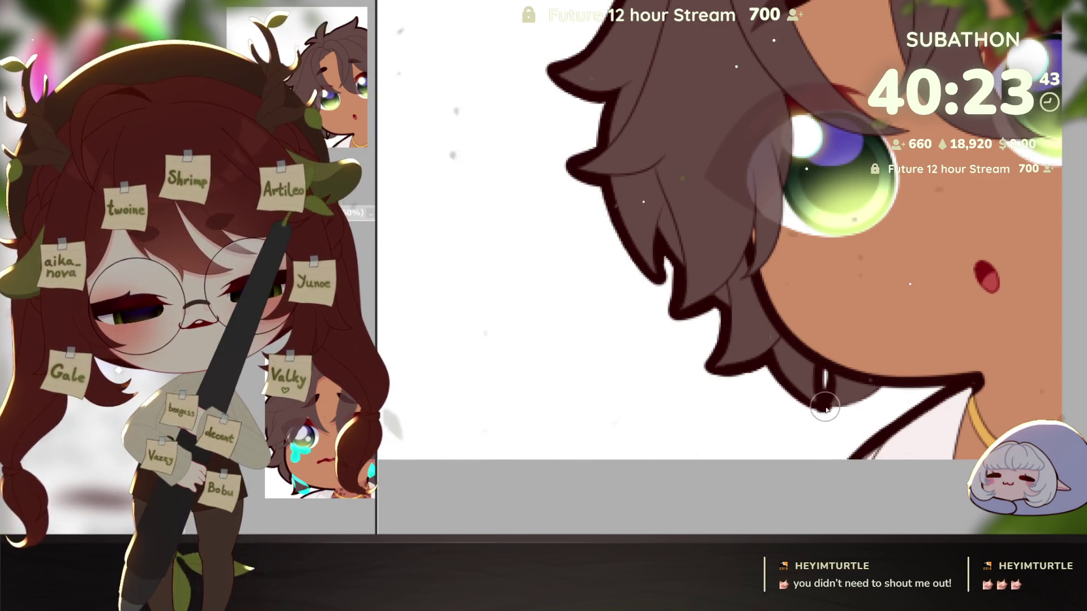
left_click(880, 423)
left_click(912, 419)
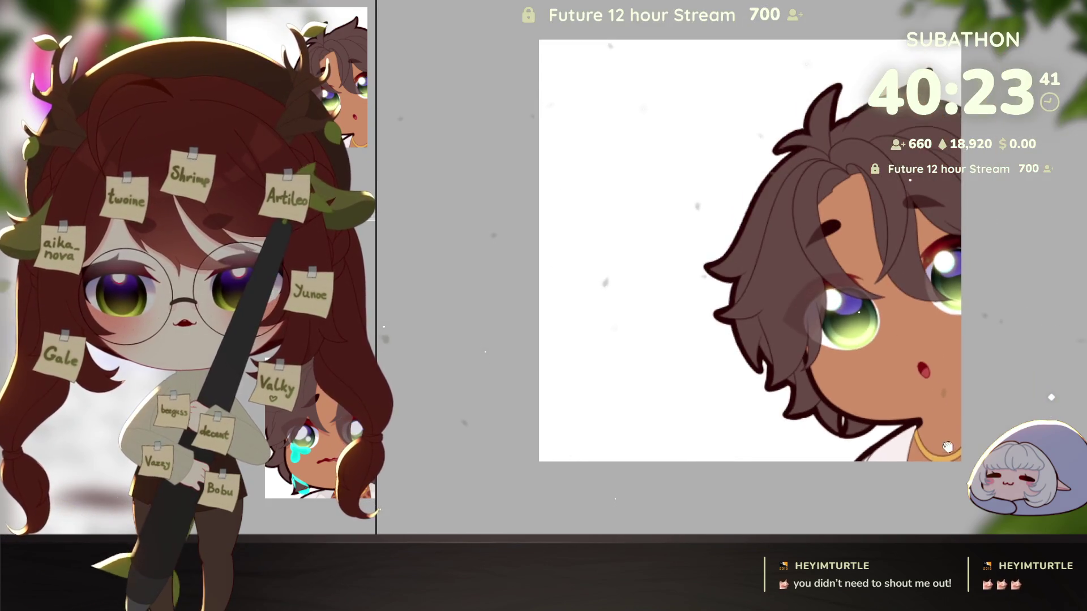
Show the hand under the chin and nudge the character slightly right and down
left_click(947, 413)
scroll(914, 424, "up", 2)
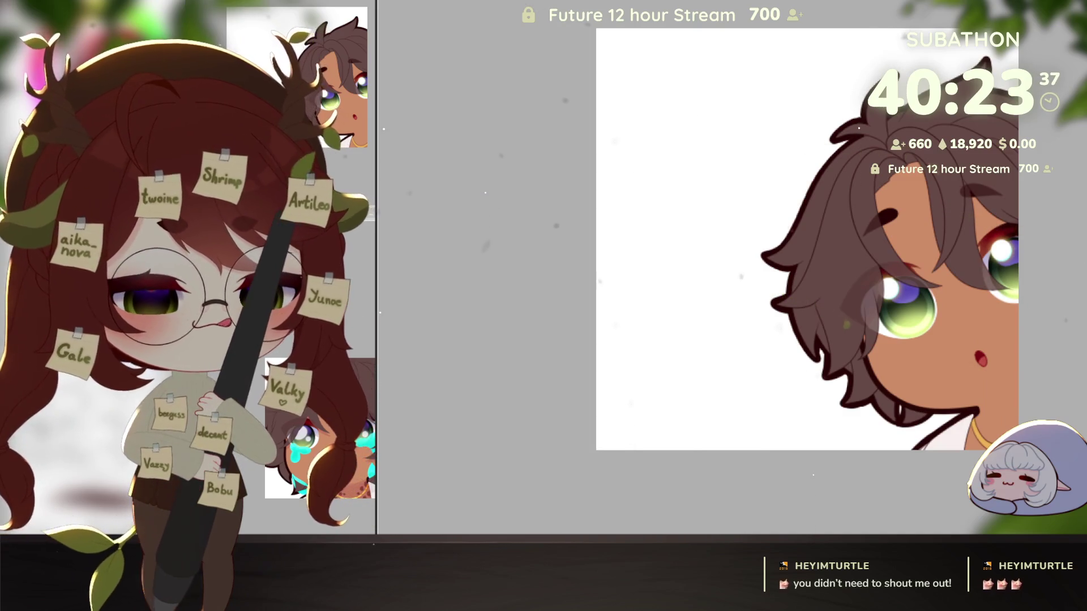
key("ctrl+z")
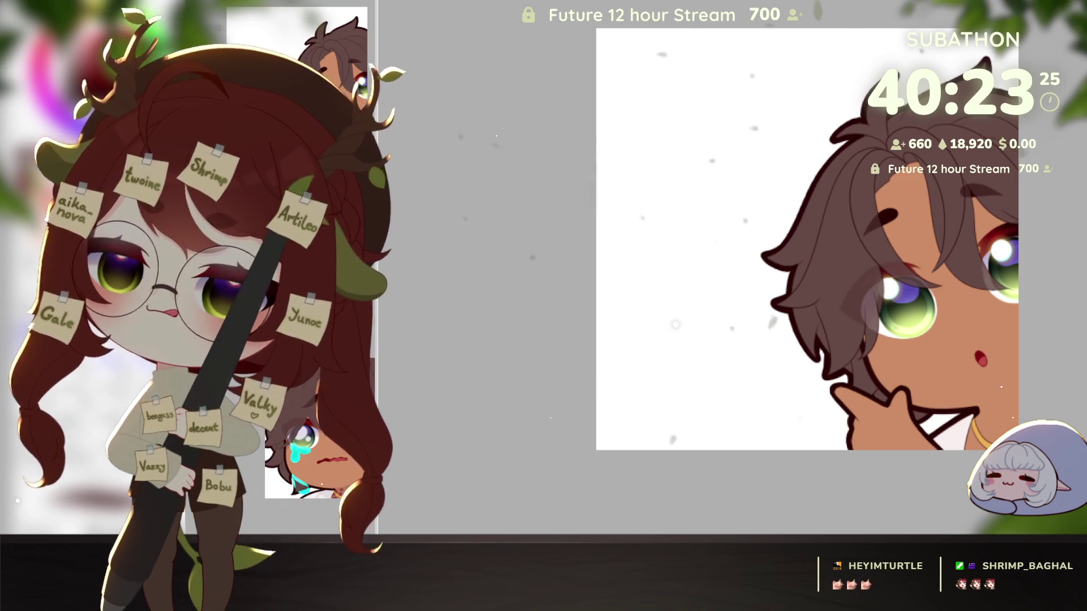
left_click_drag(500, 210, 371, 210)
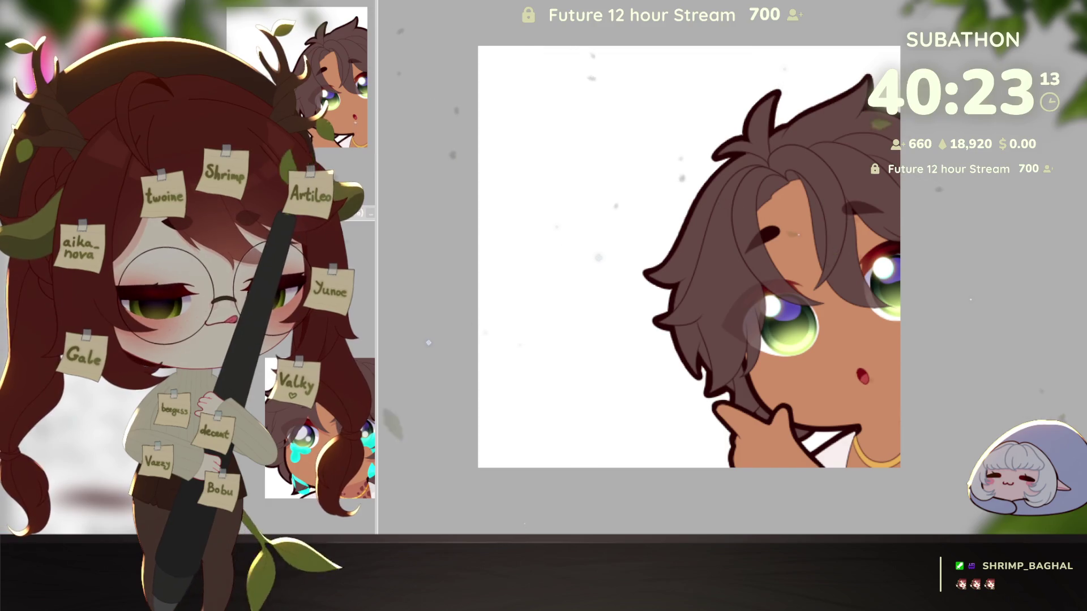
key("ctrl+t")
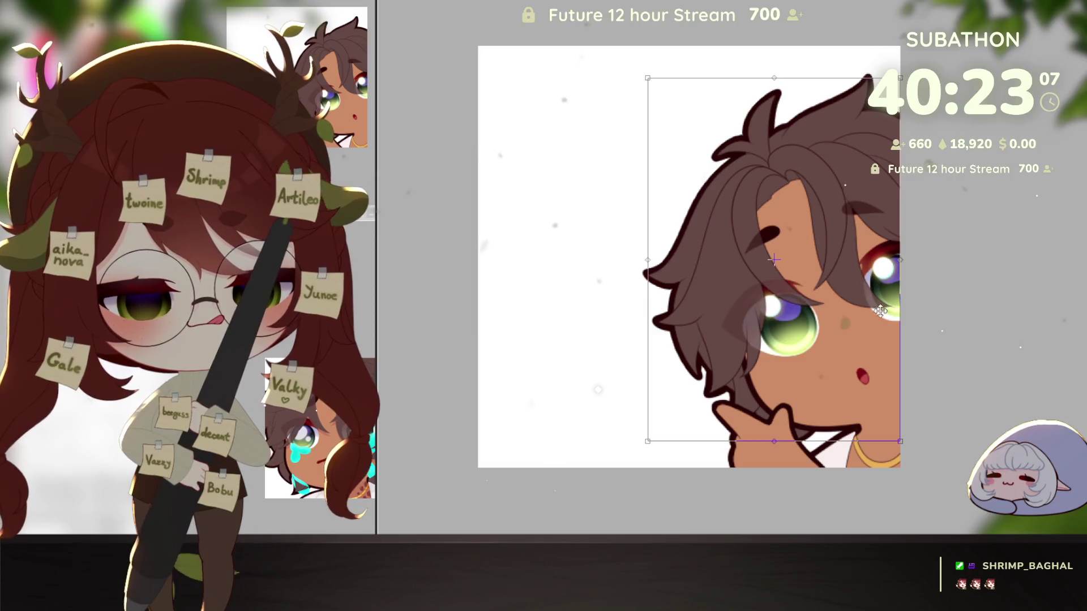
left_click_drag(874, 325, 876, 327)
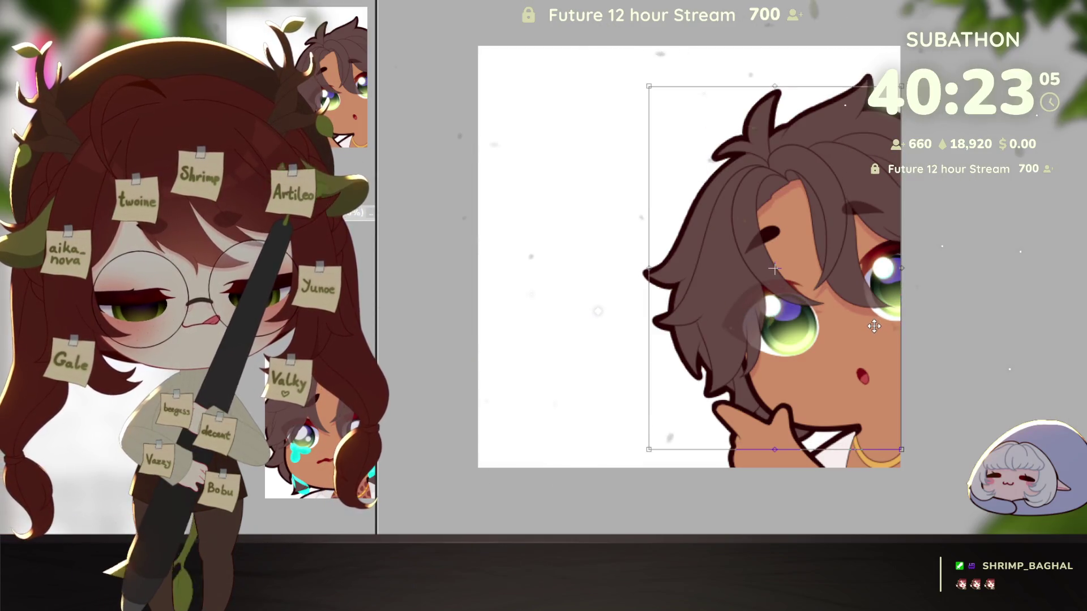
key("Return")
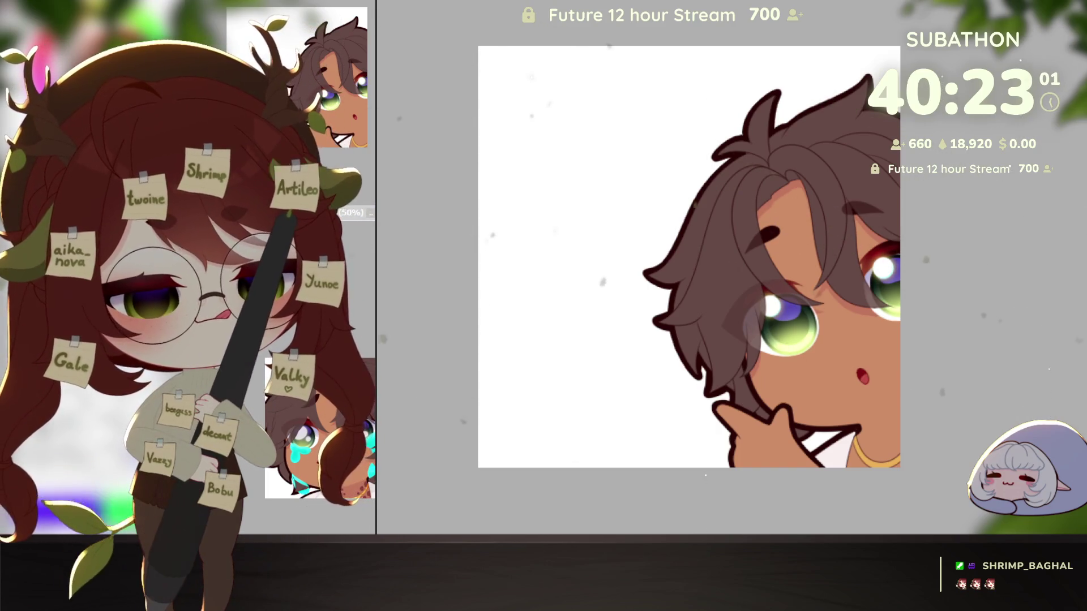
Airbrush a soft pink blush on the cheek with an enlarged brush, then shrink it back
key("bracketright")
key("bracketright")
key("bracketright")
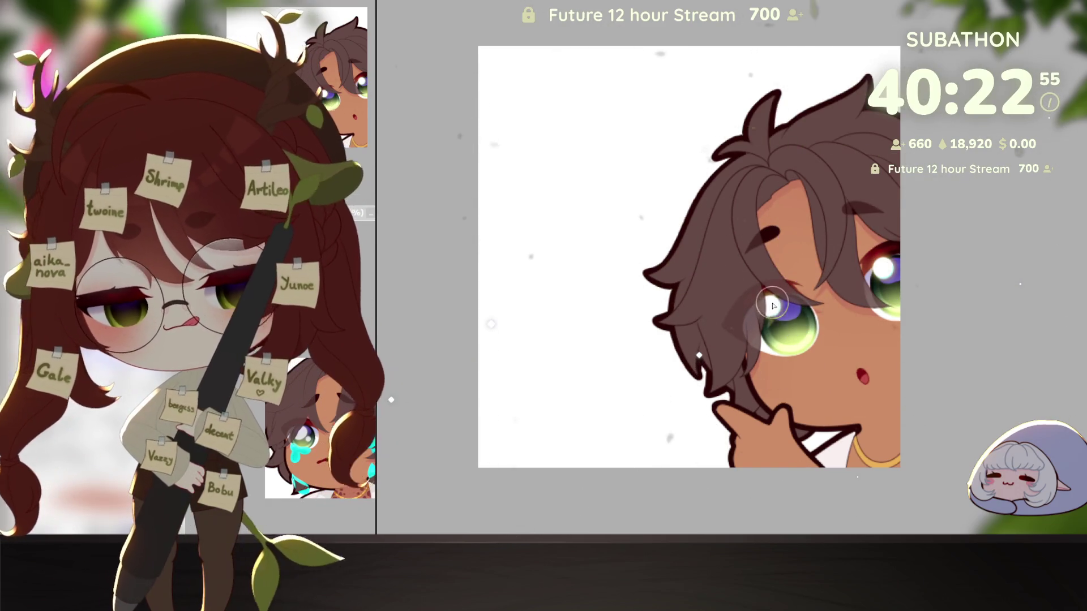
key("bracketright")
key("bracketright")
key("bracketright")
left_click_drag(751, 350, 776, 358)
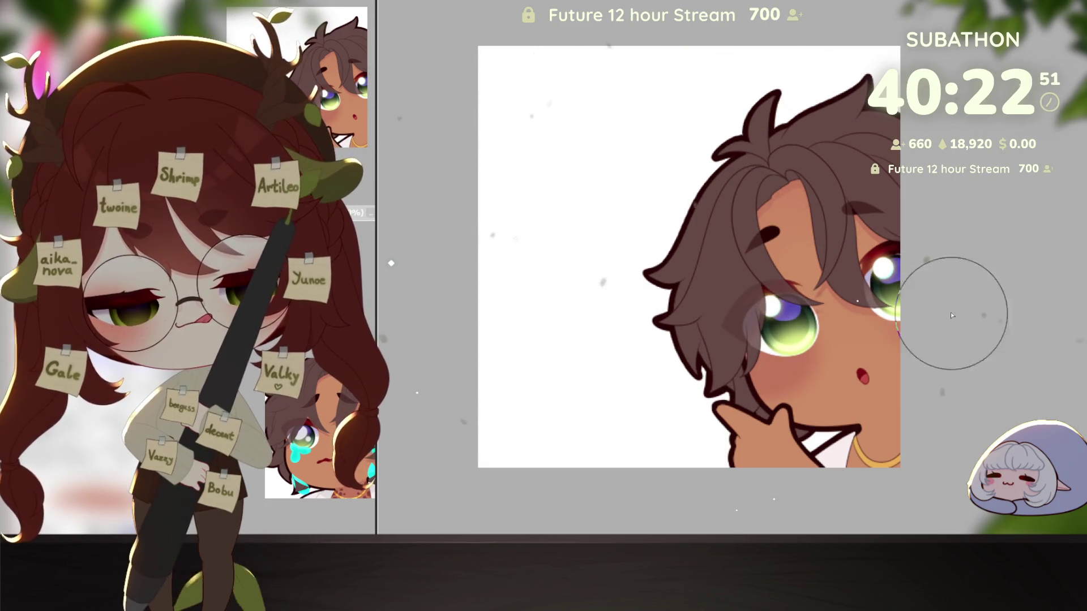
key("bracketleft")
key("bracketleft")
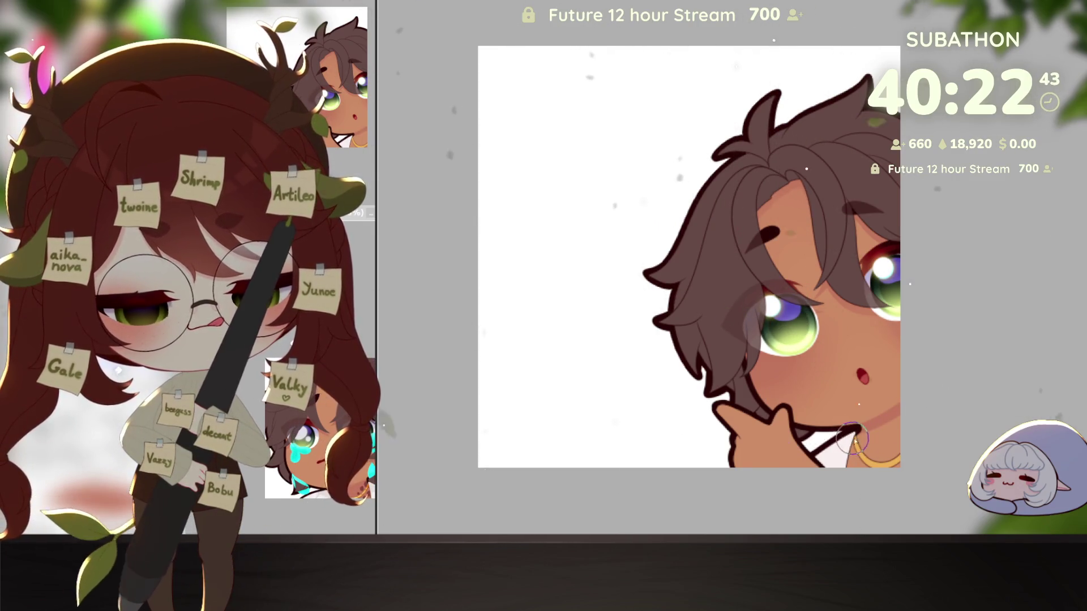
key("bracketleft")
key("bracketleft")
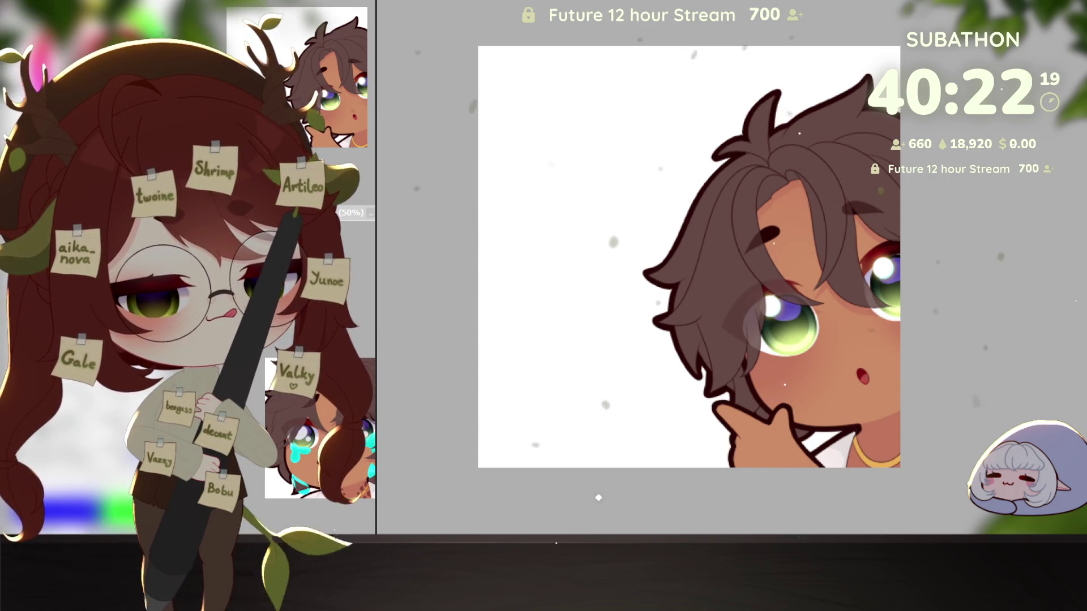
left_click(877, 465)
left_click(877, 465)
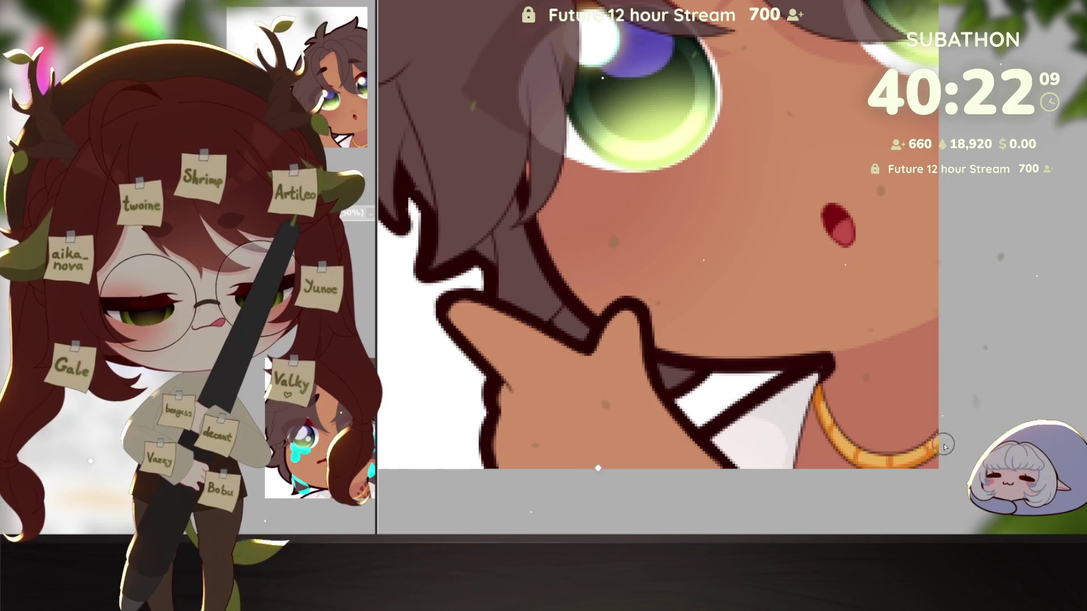
Dab small dark brown freckle spots on the neck beside the gold necklace
scroll(953, 487, "down", 2)
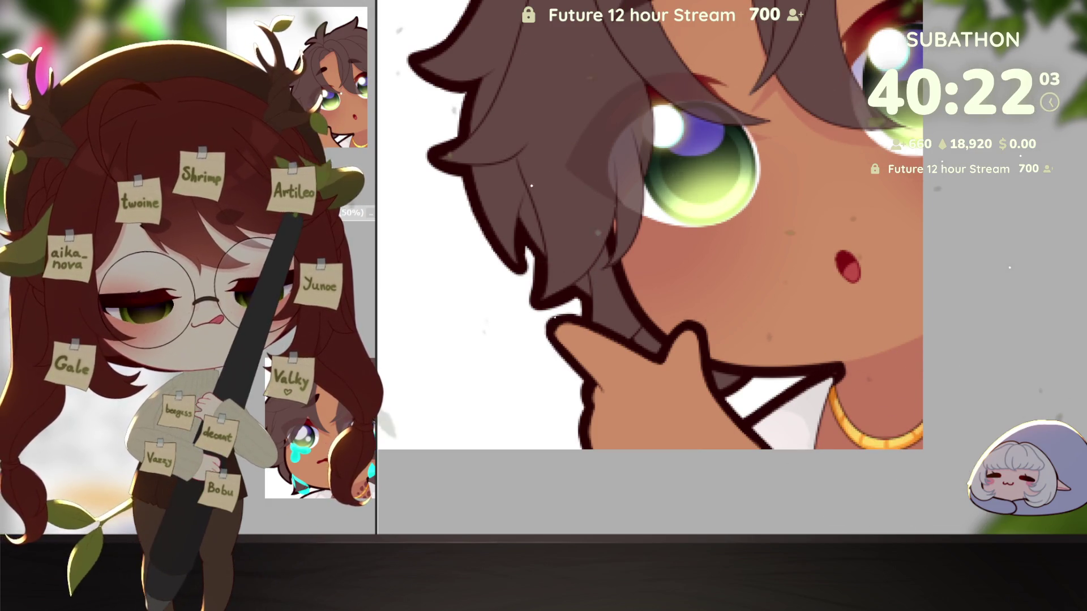
scroll(919, 419, "down", 4)
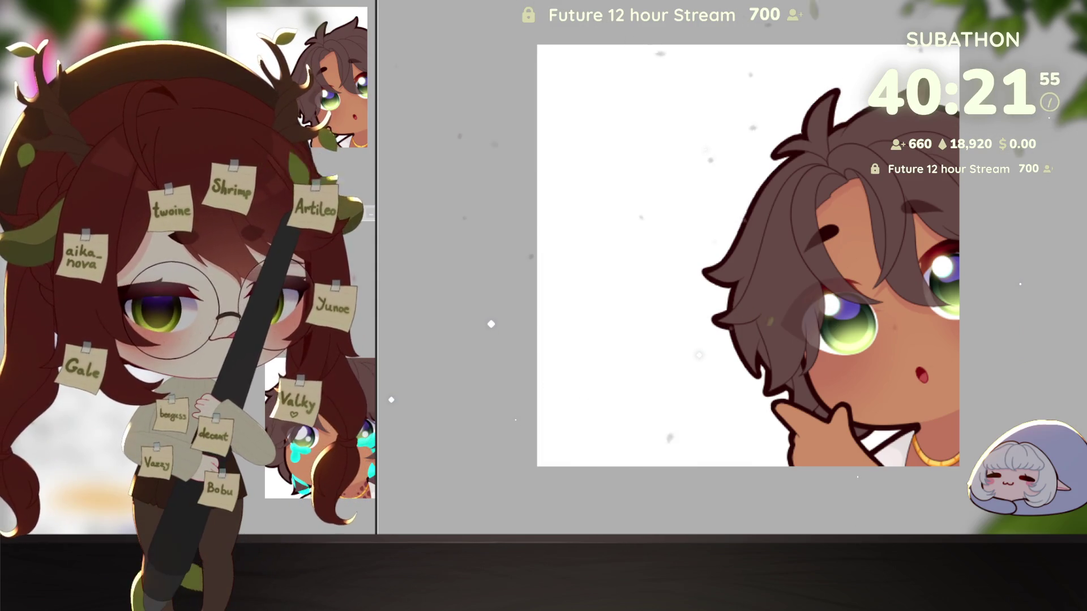
scroll(918, 447, "up", 5)
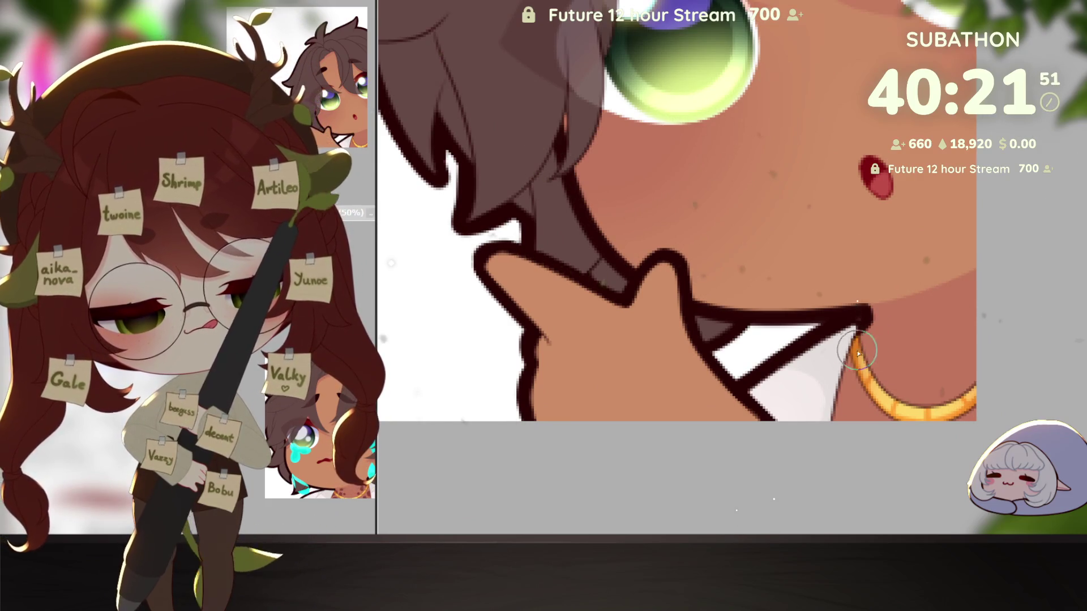
left_click_drag(938, 417, 942, 465)
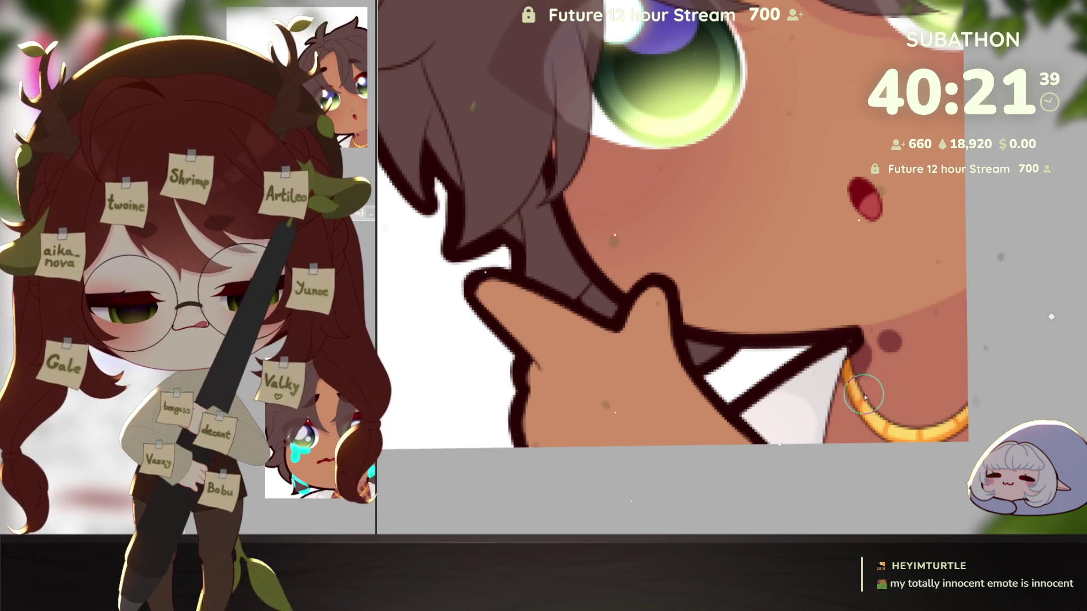
left_click(899, 378)
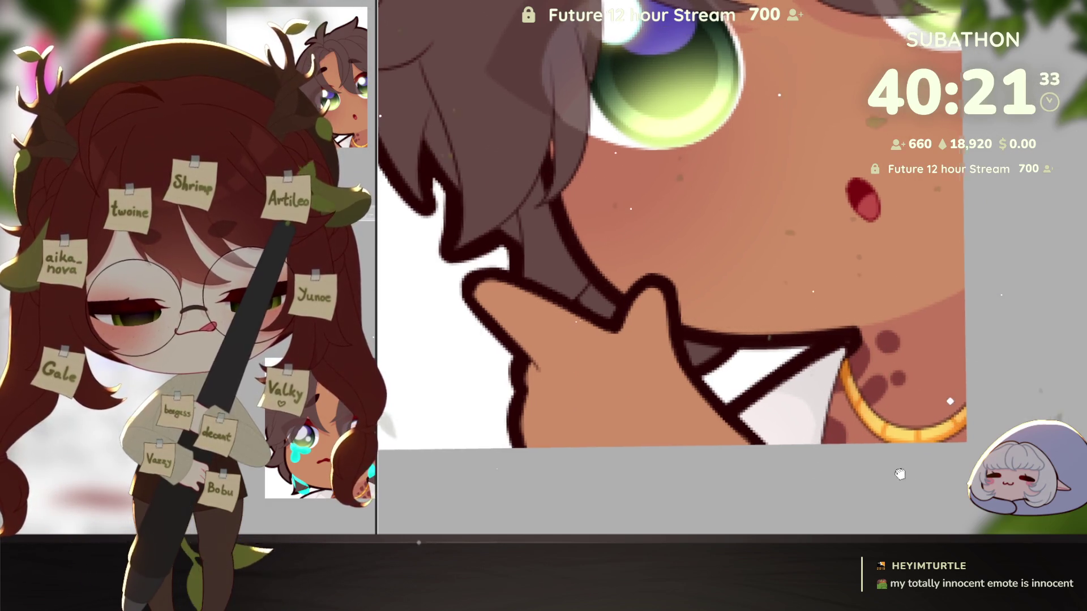
left_click_drag(899, 474, 881, 475)
left_click_drag(950, 390, 957, 352)
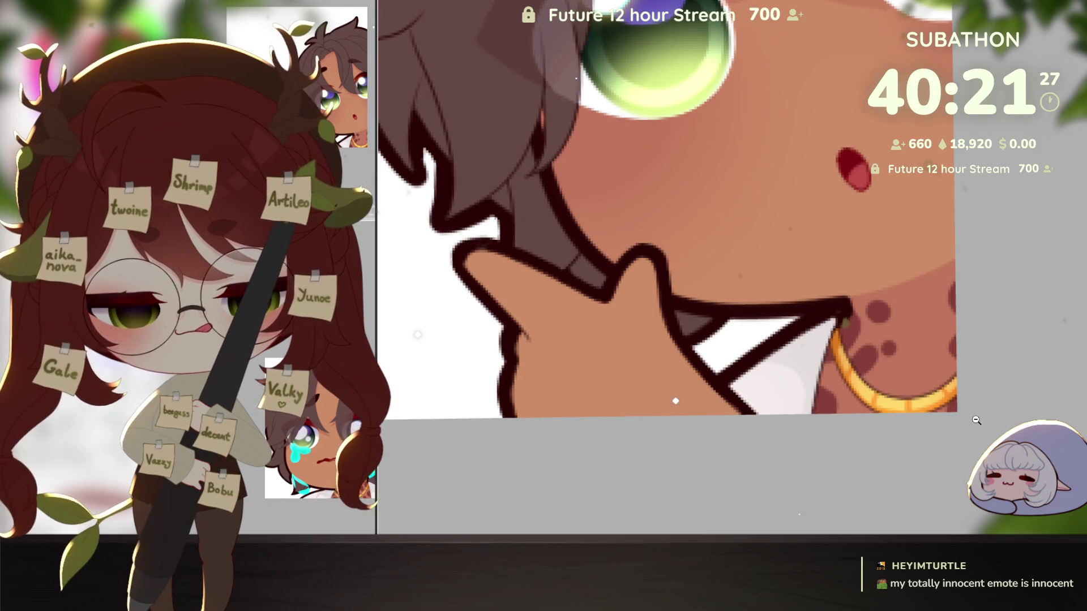
left_click(985, 400)
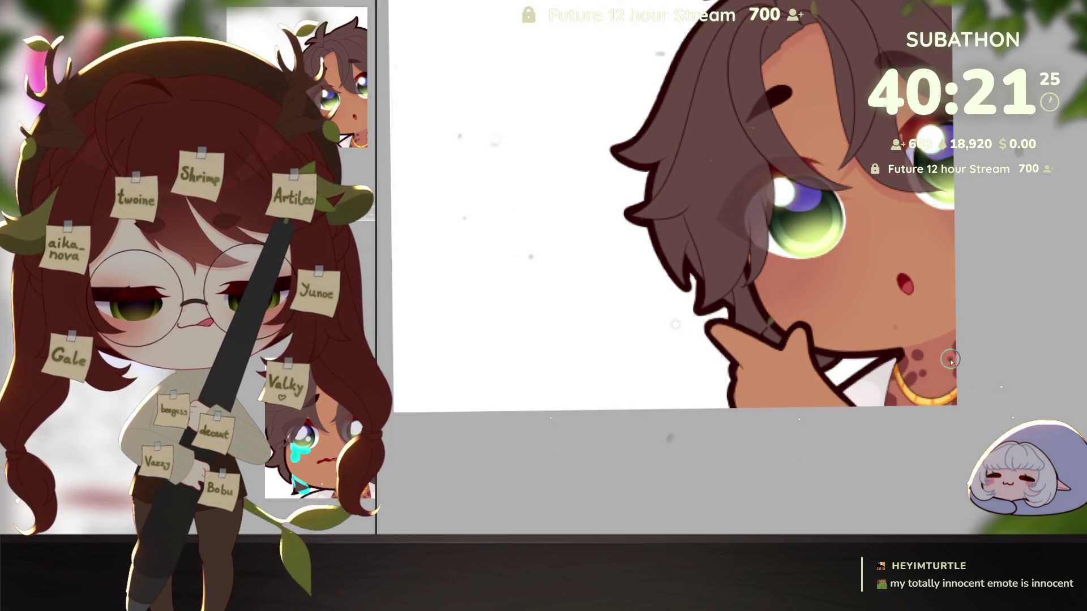
left_click(975, 409)
left_click_drag(975, 409, 971, 436)
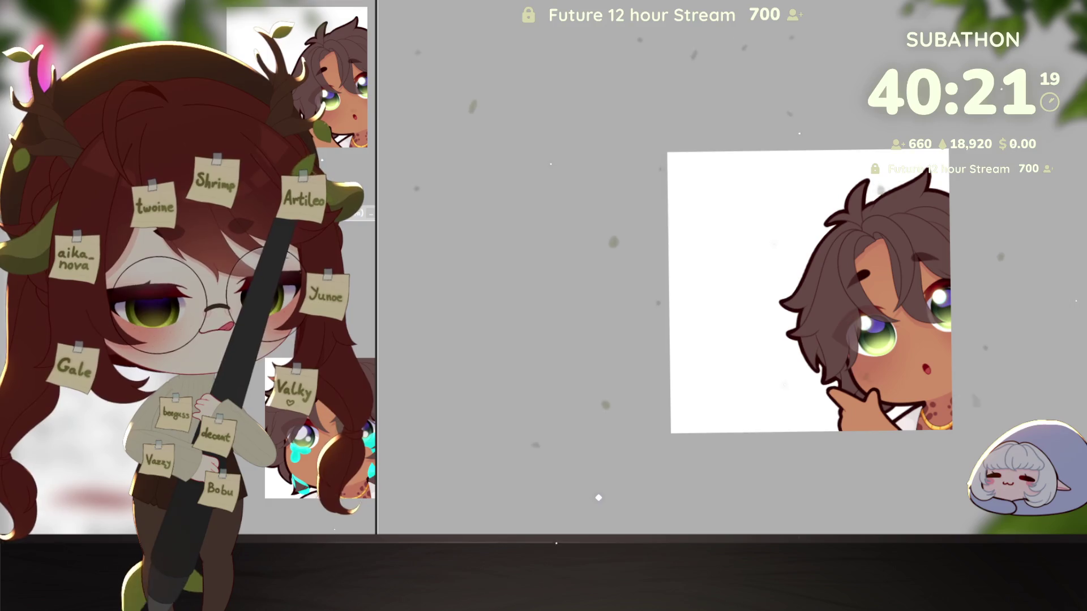
scroll(368, 368, "up", 1)
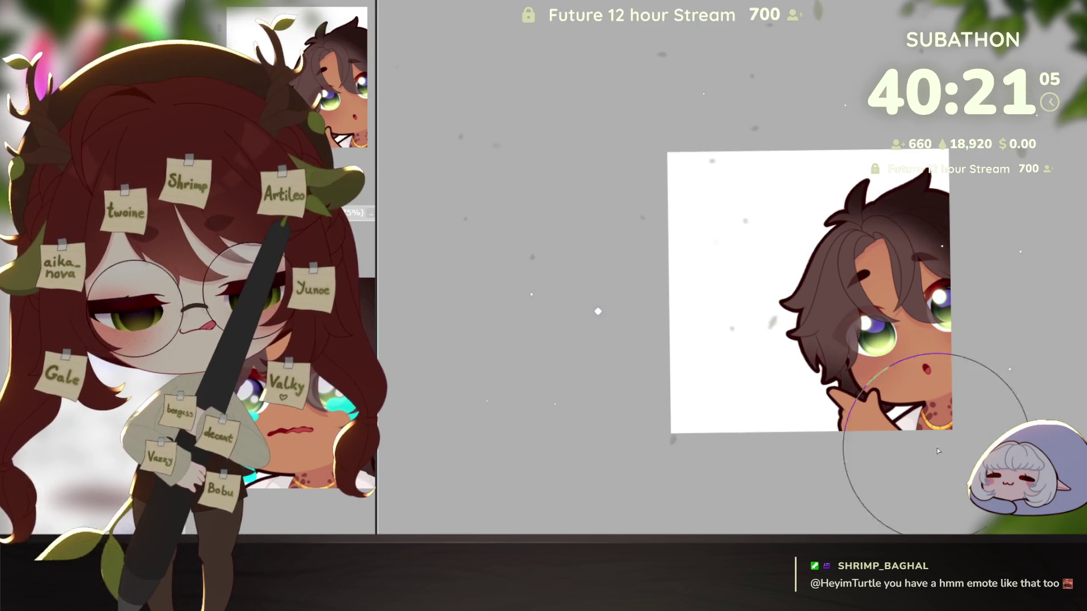
key("[")
key("[")
key("[")
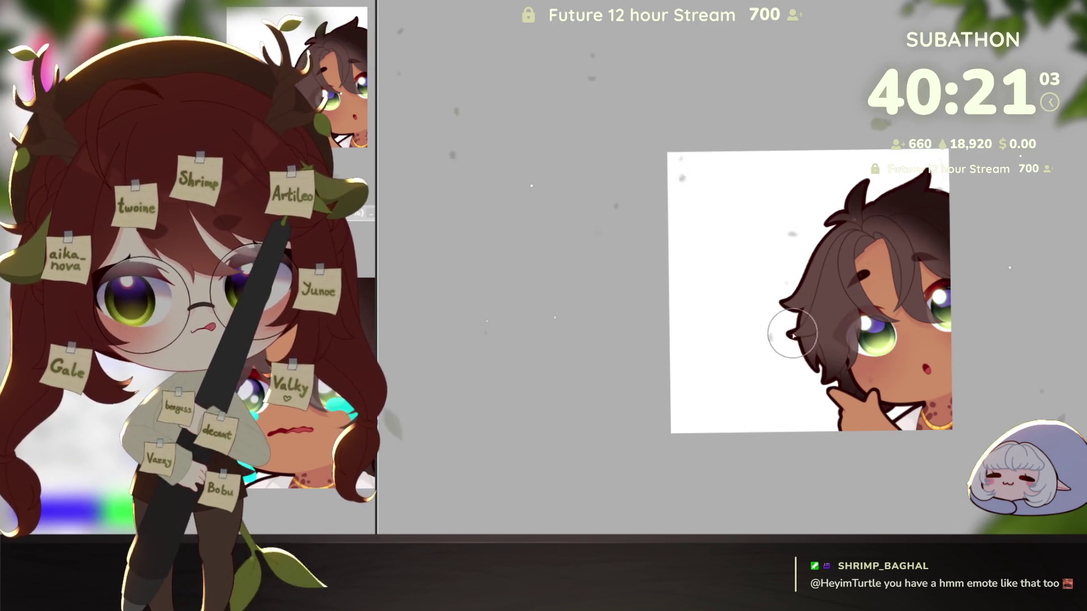
key("]")
key("]")
key("]")
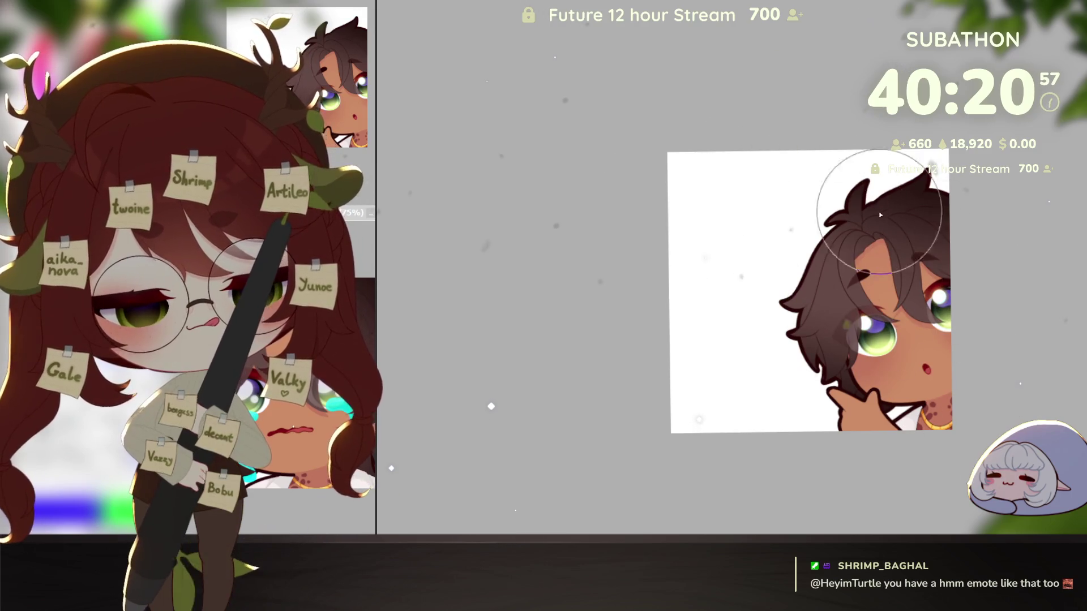
left_click_drag(376, 452, 402, 453)
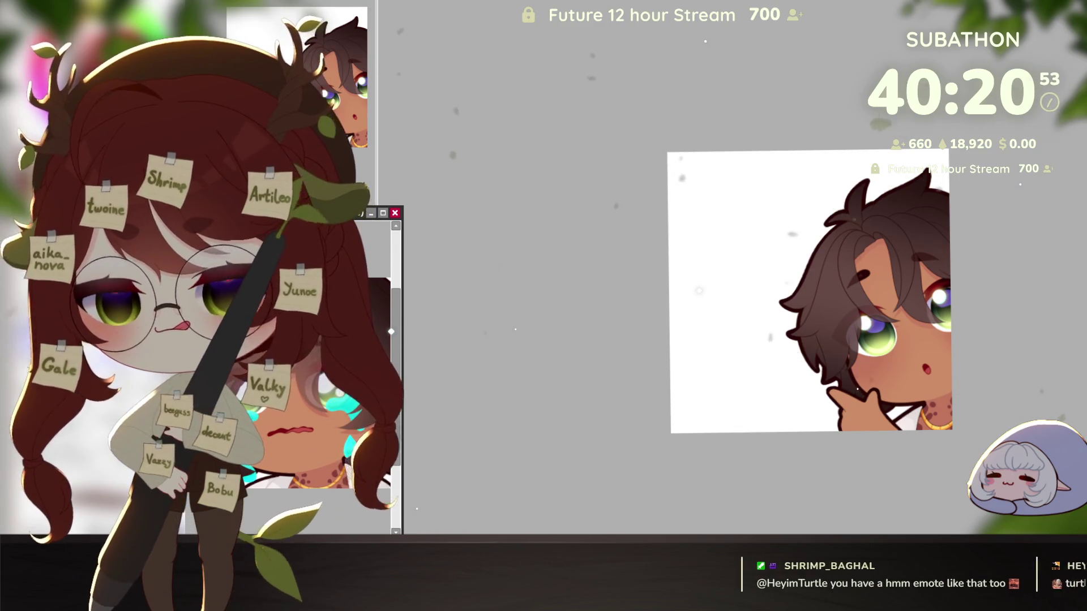
left_click_drag(390, 314, 376, 283)
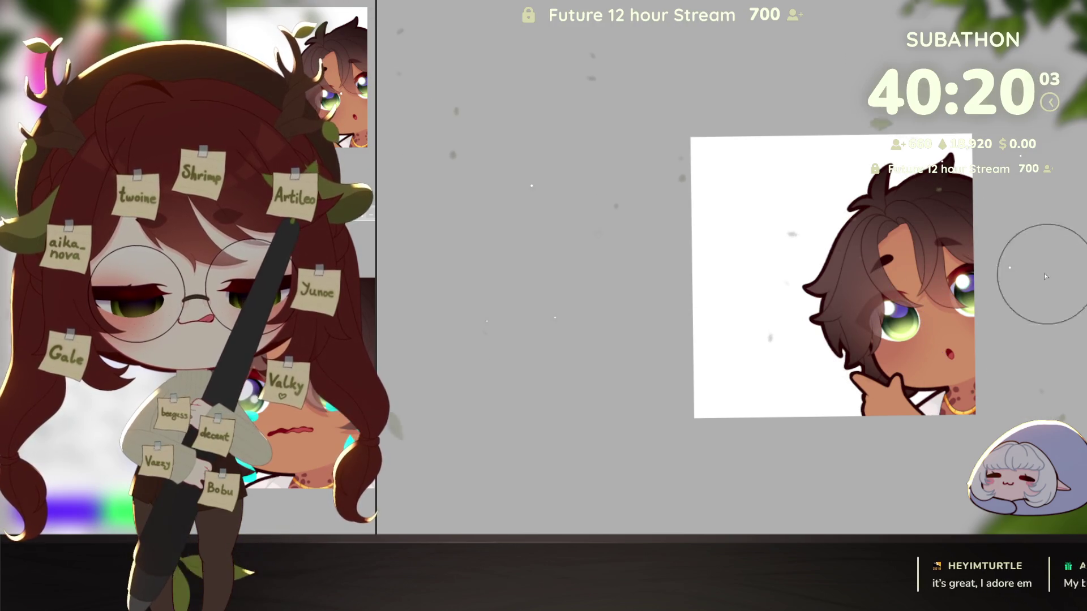
left_click_drag(955, 385, 950, 391)
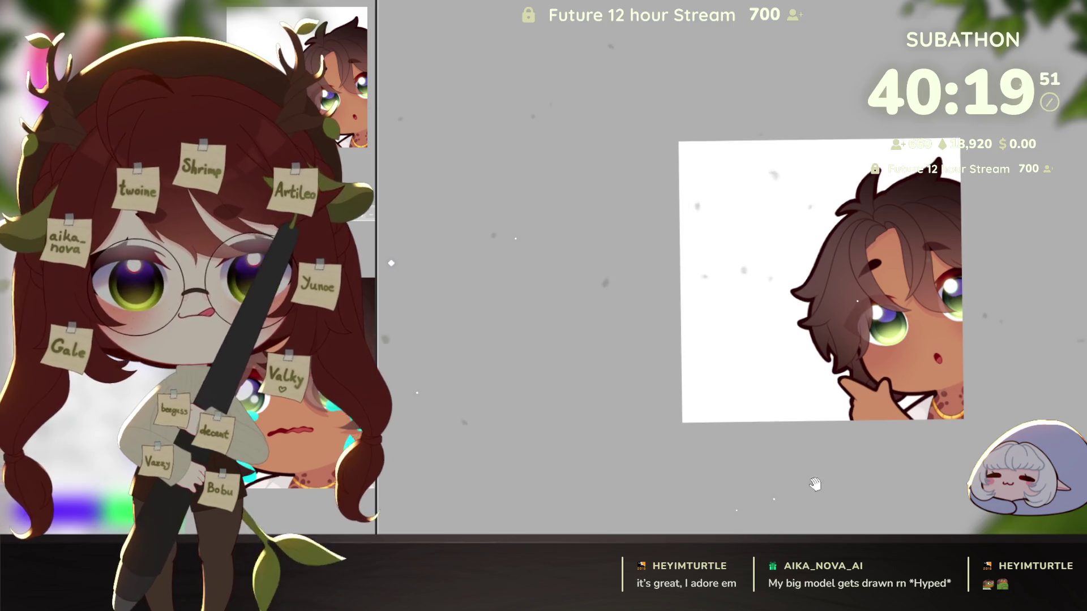
mouse_move(336, 502)
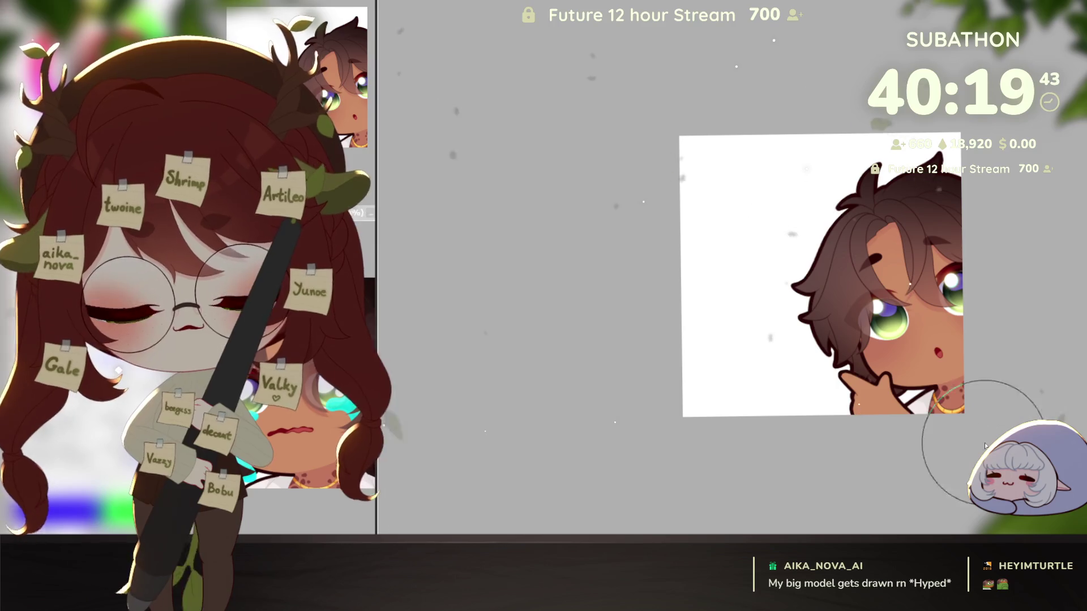
key("ctrl+plus")
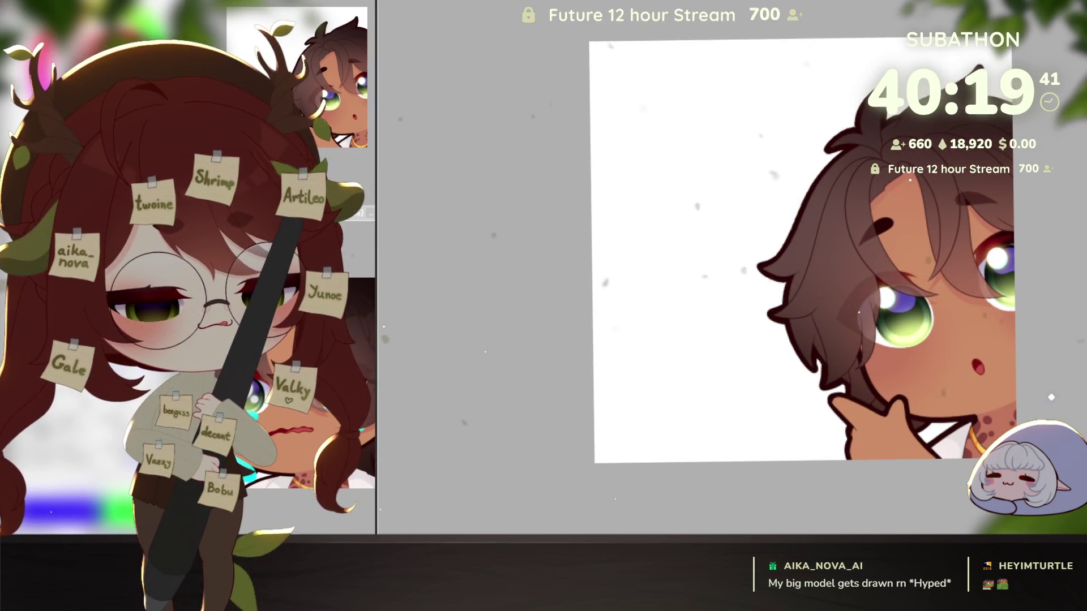
Paint dark airbrush shading over the top of the boy's hair
left_click_drag(958, 339, 883, 370)
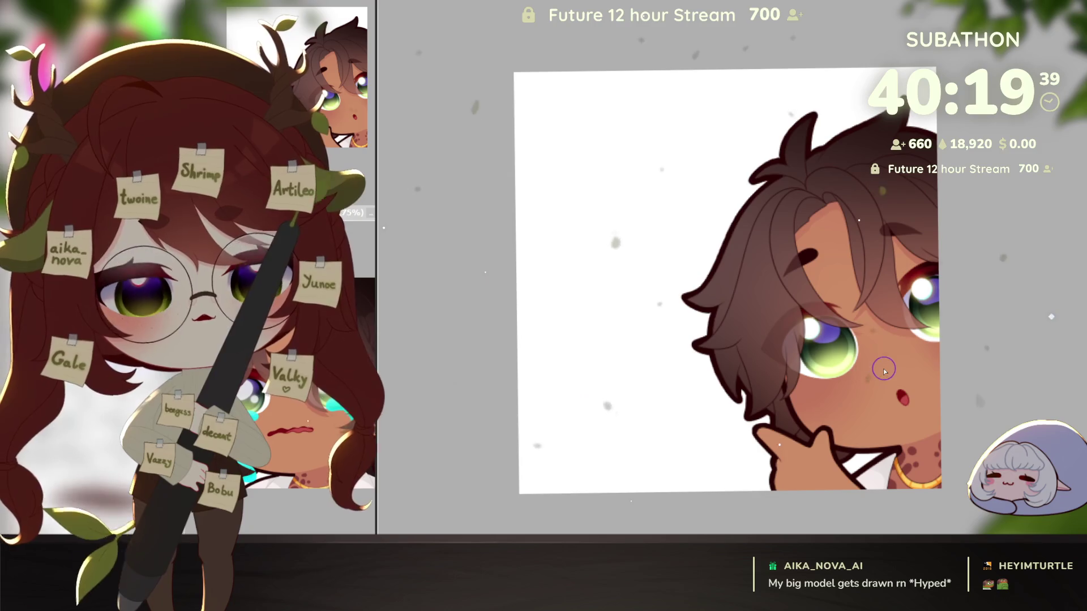
mouse_move(752, 109)
left_mouse_down()
mouse_move(800, 73)
mouse_move(837, 85)
mouse_move(851, 157)
left_mouse_up()
left_click_drag(831, 290, 854, 352)
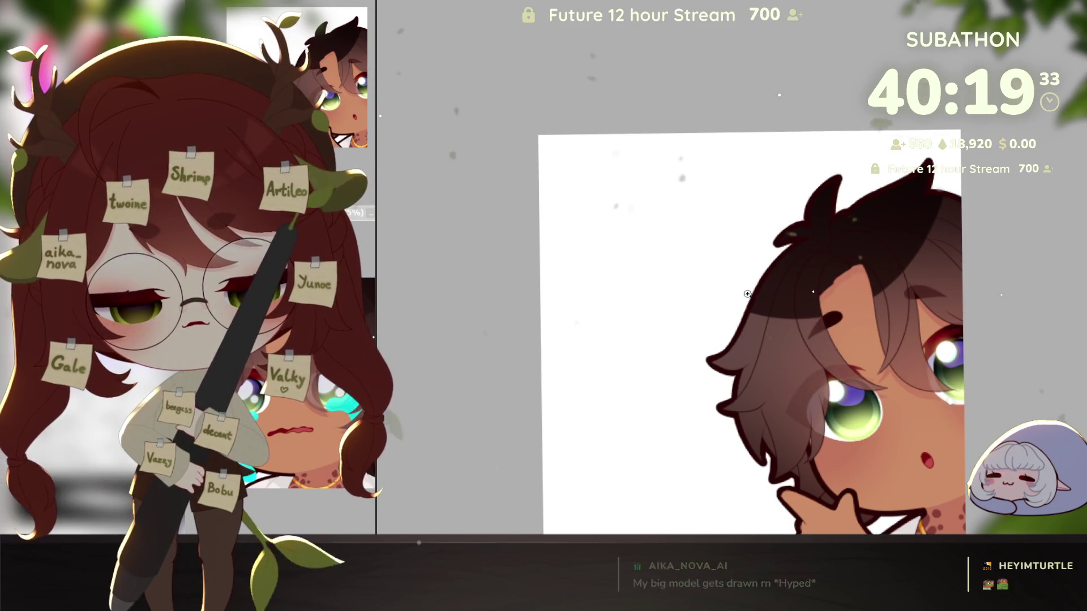
scroll(756, 313, "up", 1)
scroll(767, 331, "up", 1)
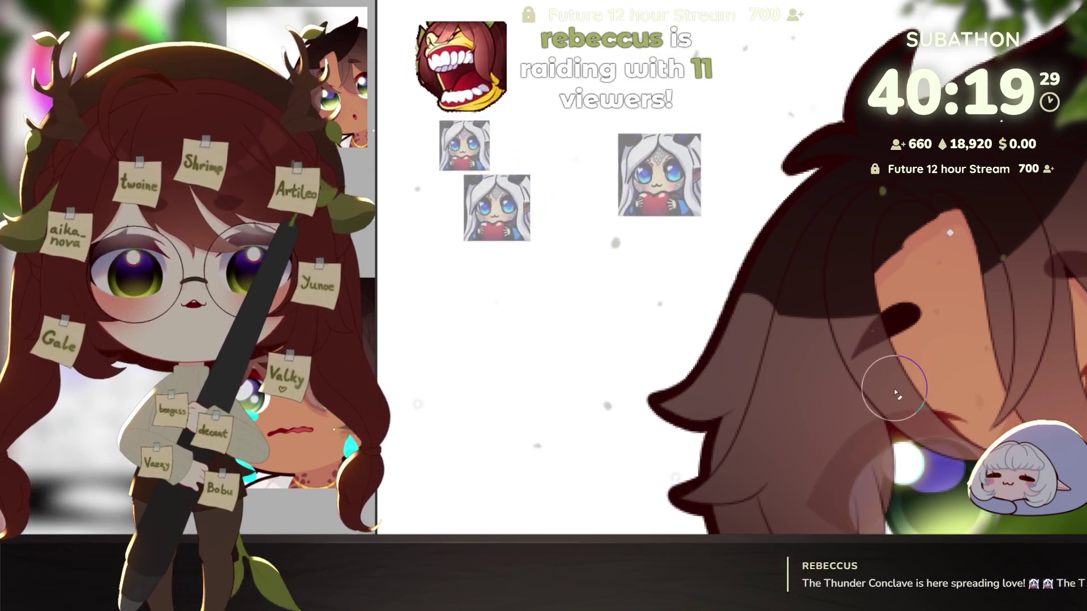
scroll(885, 429, "down", 1)
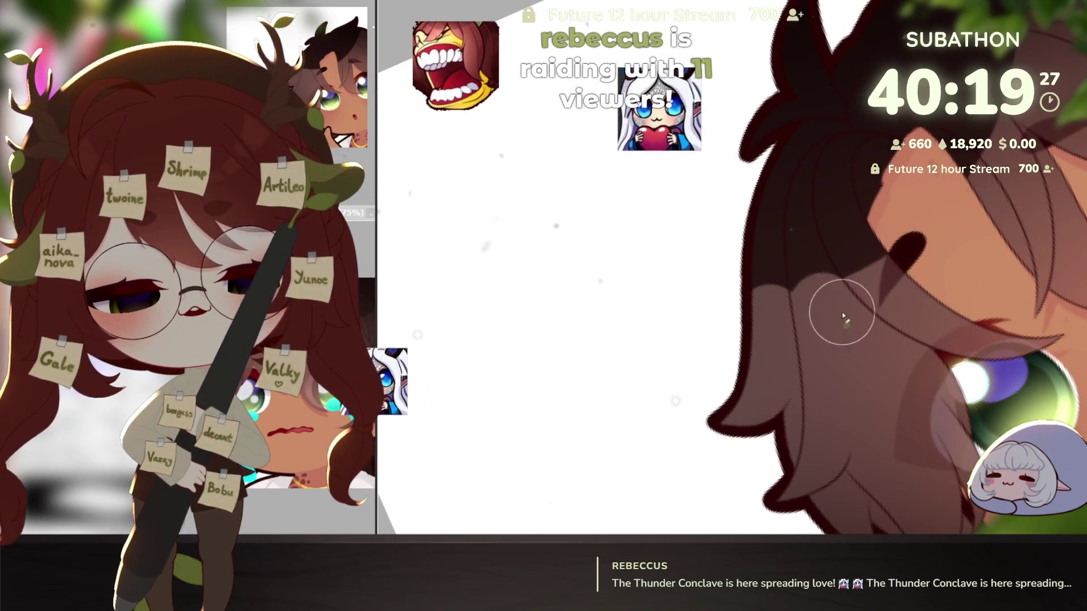
scroll(849, 334, "down", 1)
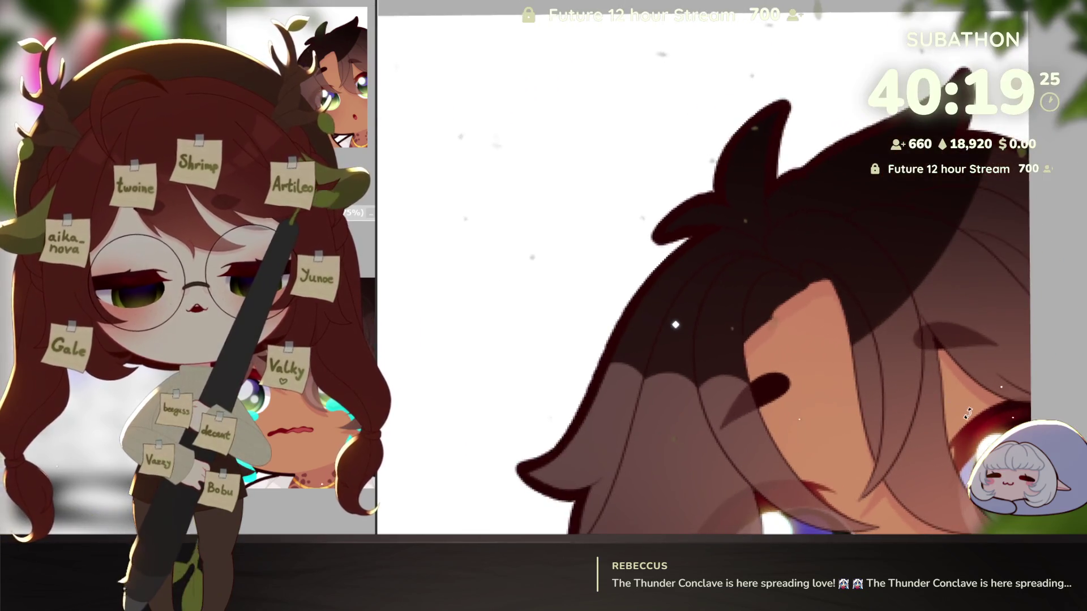
Rotate the canvas view and blend lighter brown into the dark hair shading
key("End")
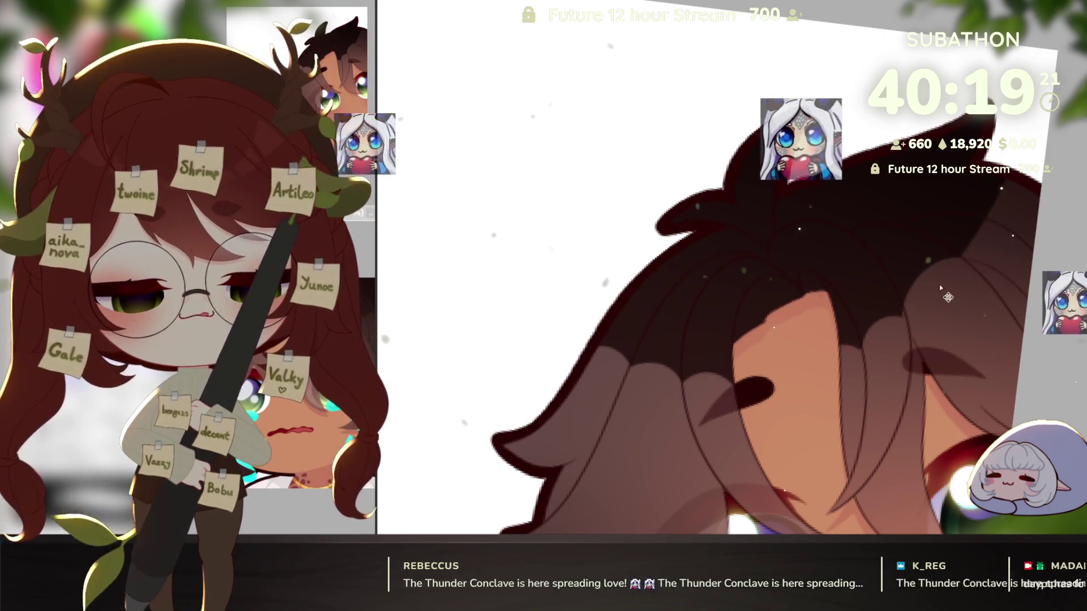
key("Delete")
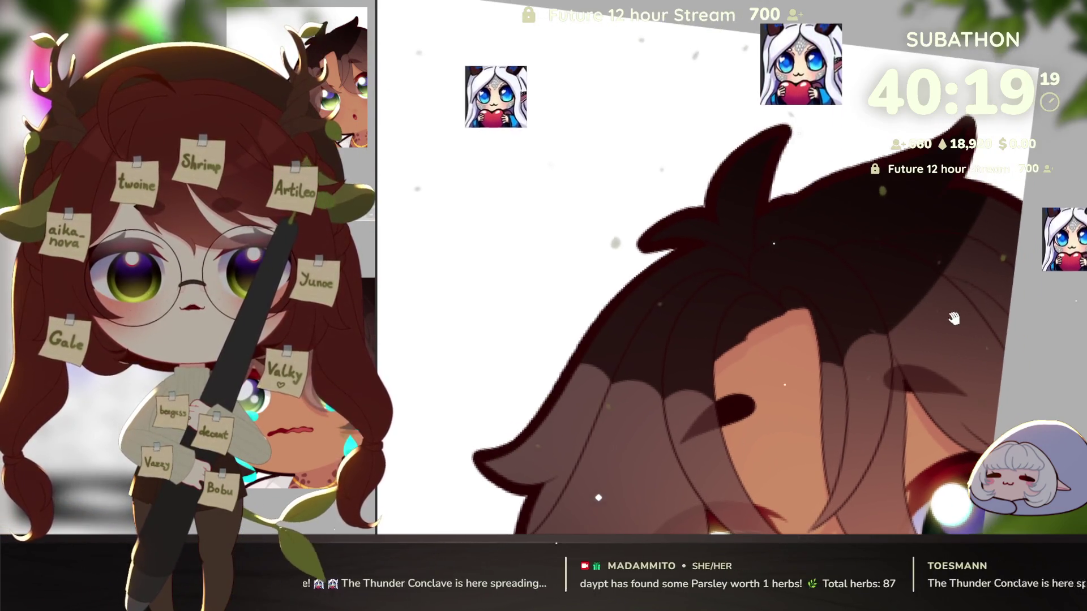
mouse_move(962, 311)
left_mouse_down()
mouse_move(906, 335)
mouse_move(951, 298)
mouse_move(912, 308)
mouse_move(966, 248)
mouse_move(980, 262)
mouse_move(977, 217)
left_mouse_up()
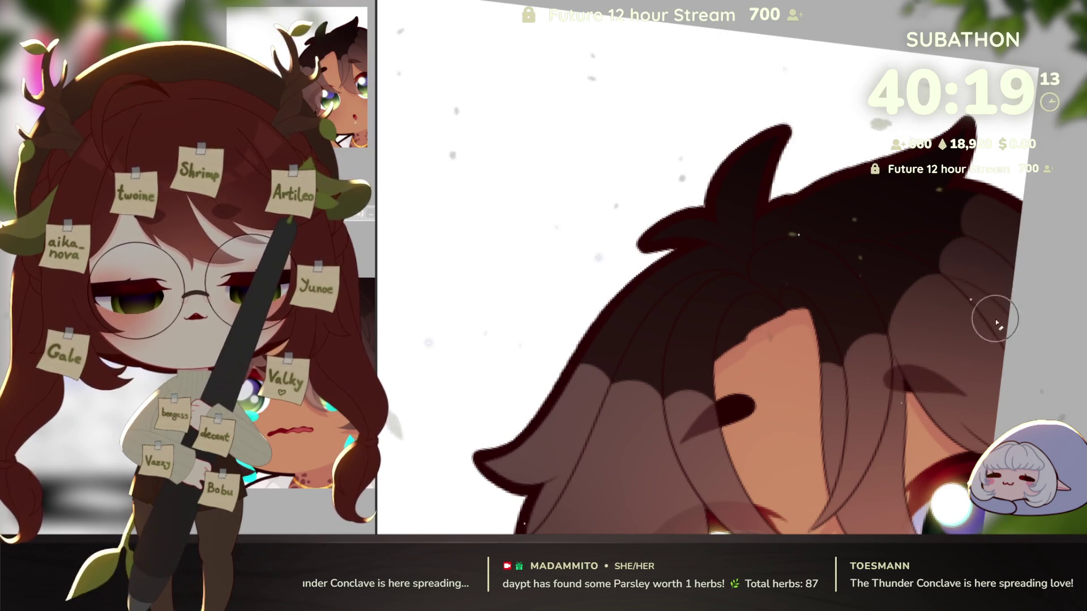
scroll(990, 316, "down", 3)
left_click_drag(1013, 371, 1002, 415)
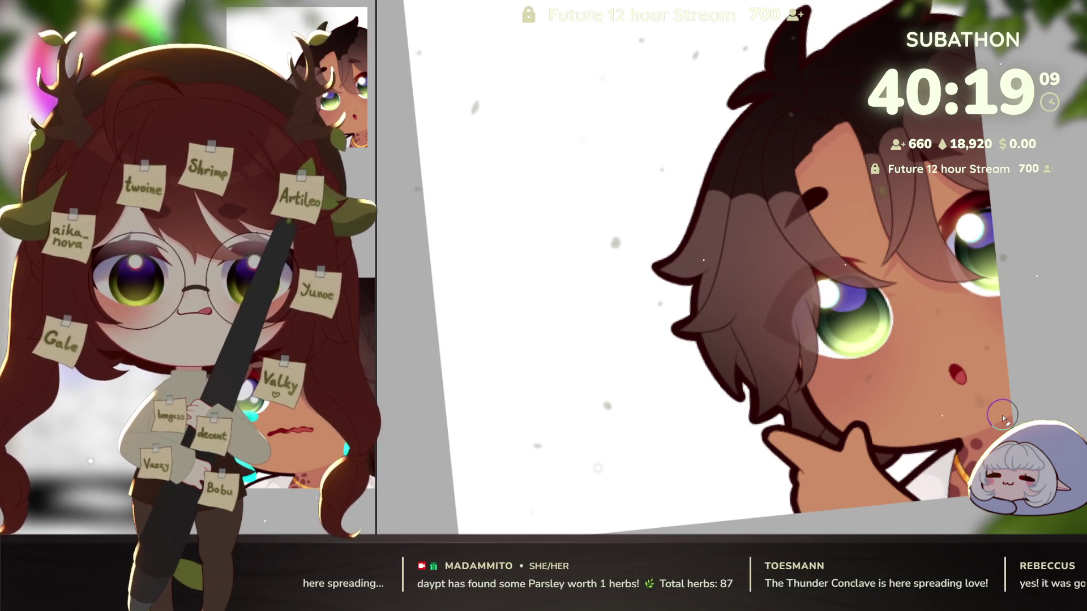
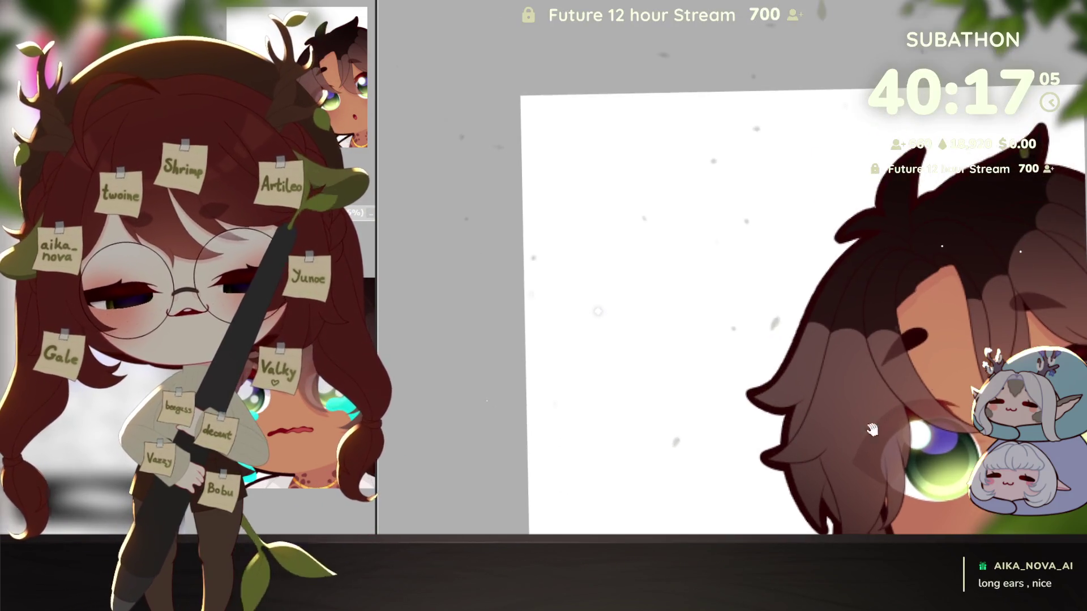
With a much smaller brush, draw a thin dark line along the hair edge, then frame hair and eye
key("bracketleft")
key("bracketleft")
key("bracketleft")
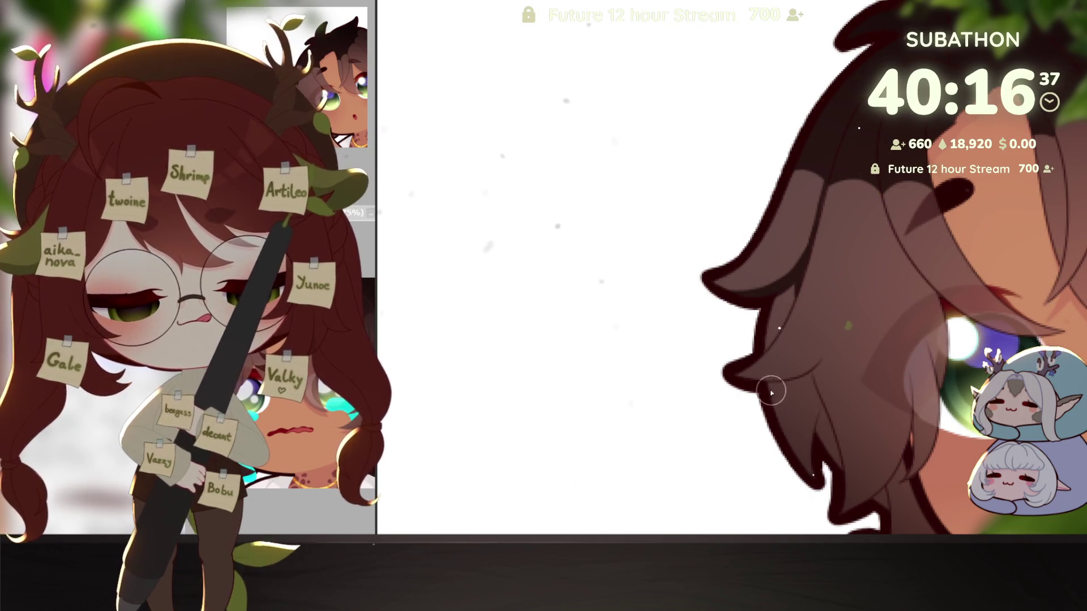
left_click_drag(733, 376, 838, 339)
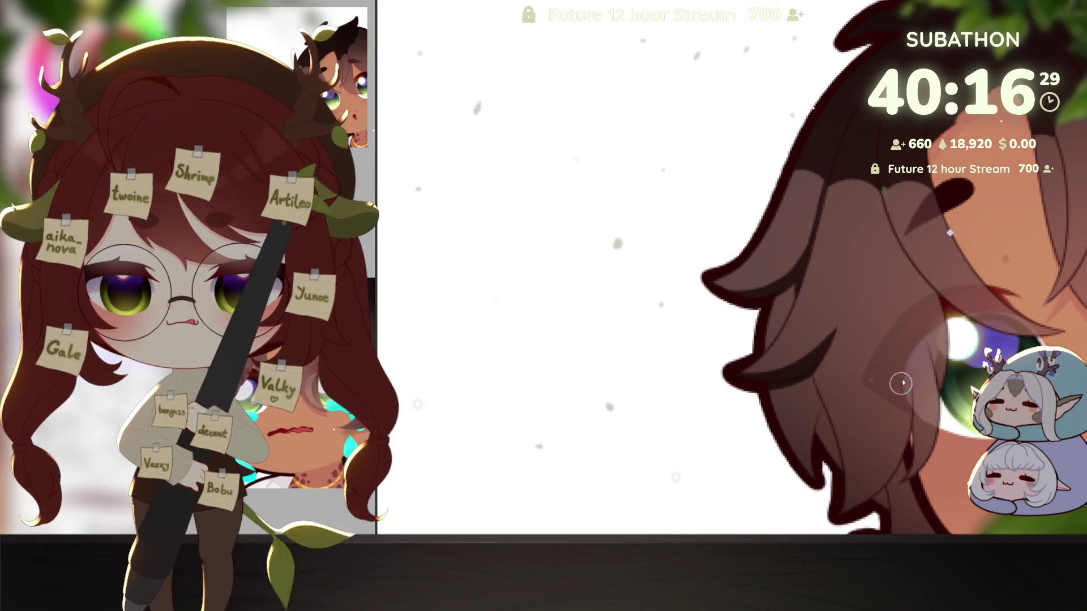
left_click_drag(840, 464, 796, 351)
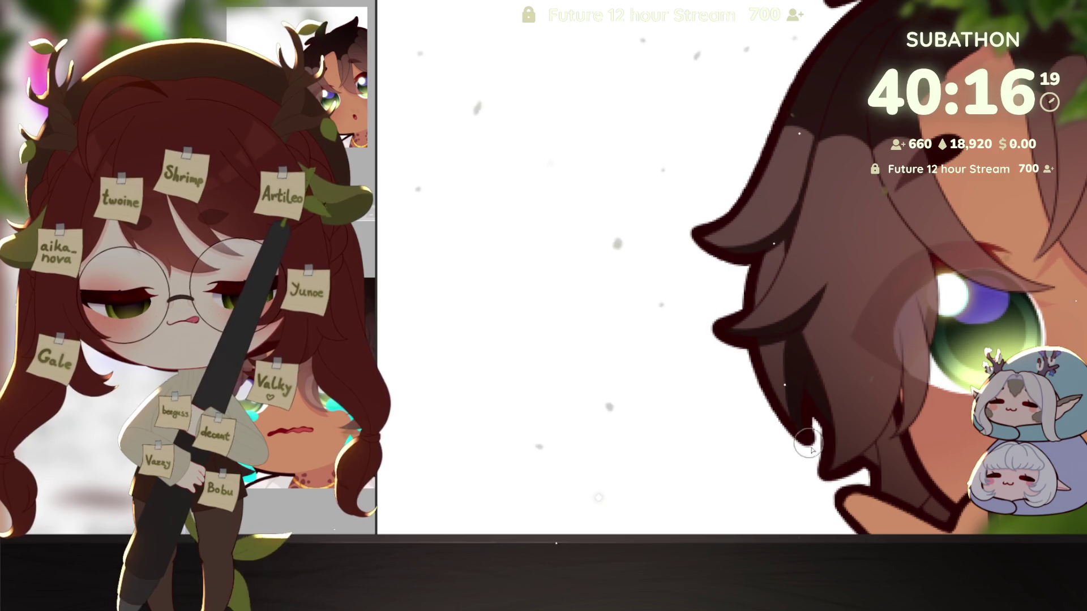
left_click_drag(890, 463, 878, 418)
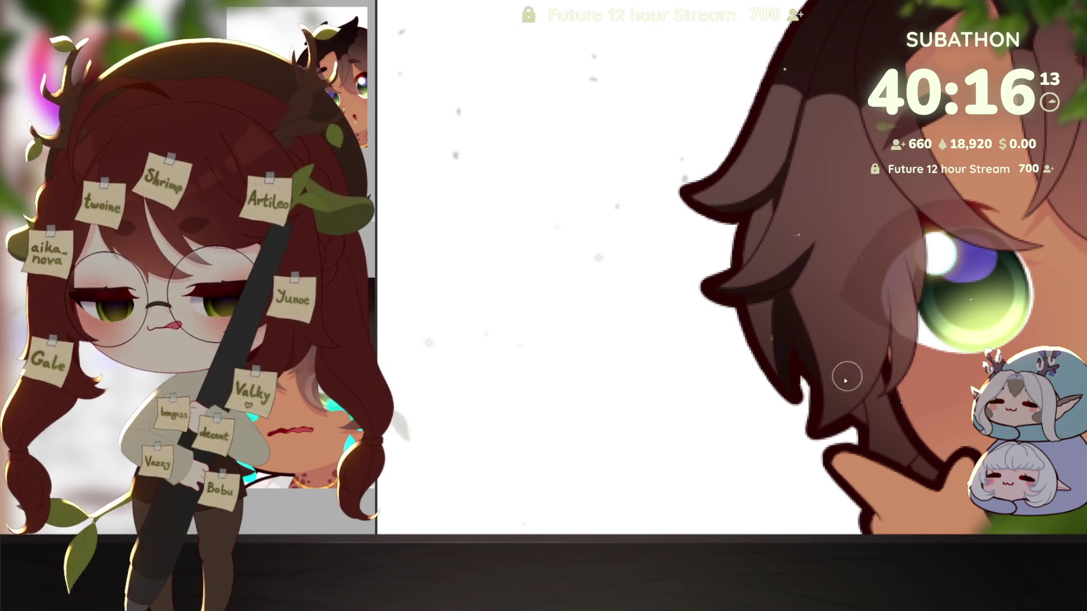
scroll(798, 317, "up", 1)
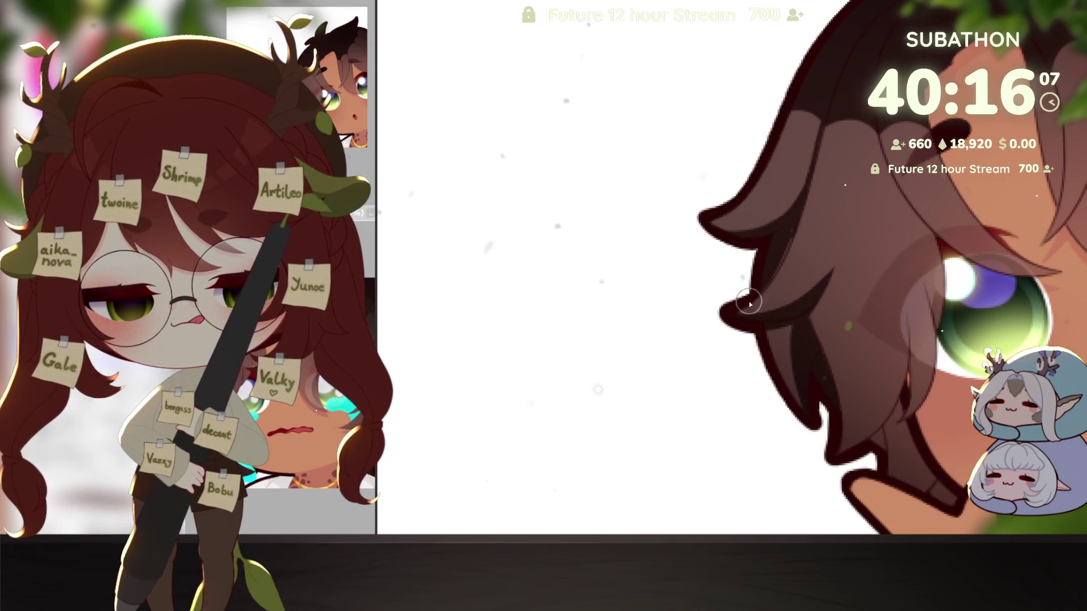
left_click_drag(948, 417, 932, 400)
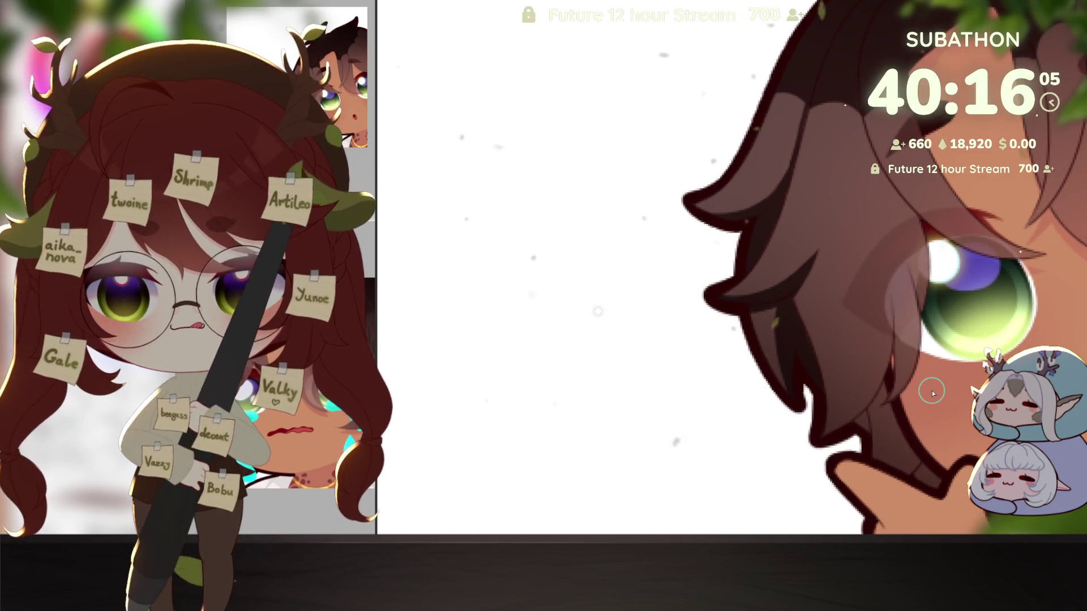
left_click_drag(879, 368, 889, 408)
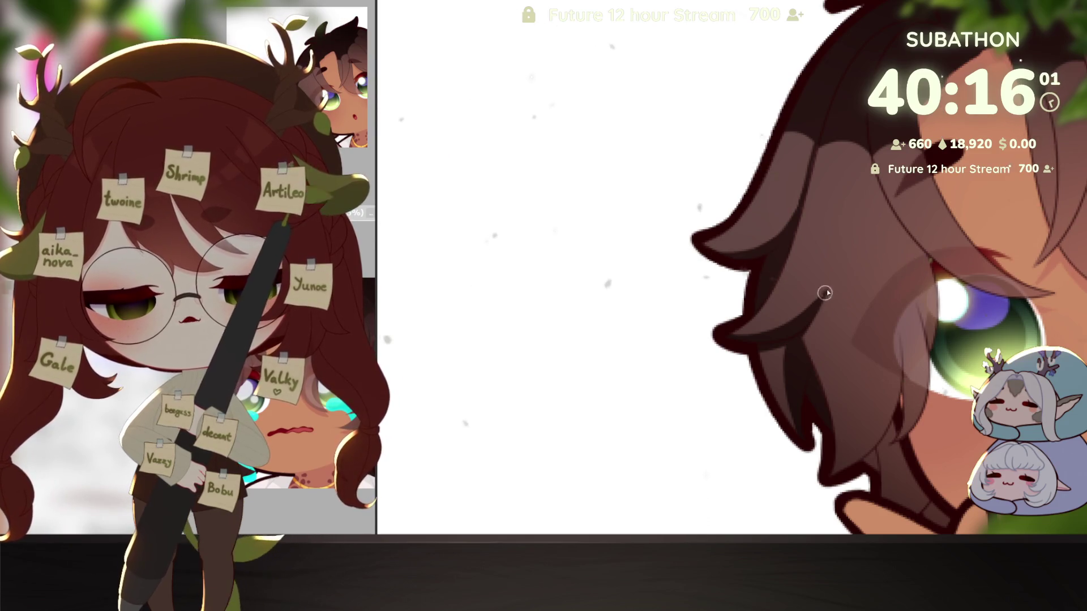
left_click_drag(876, 255, 881, 315)
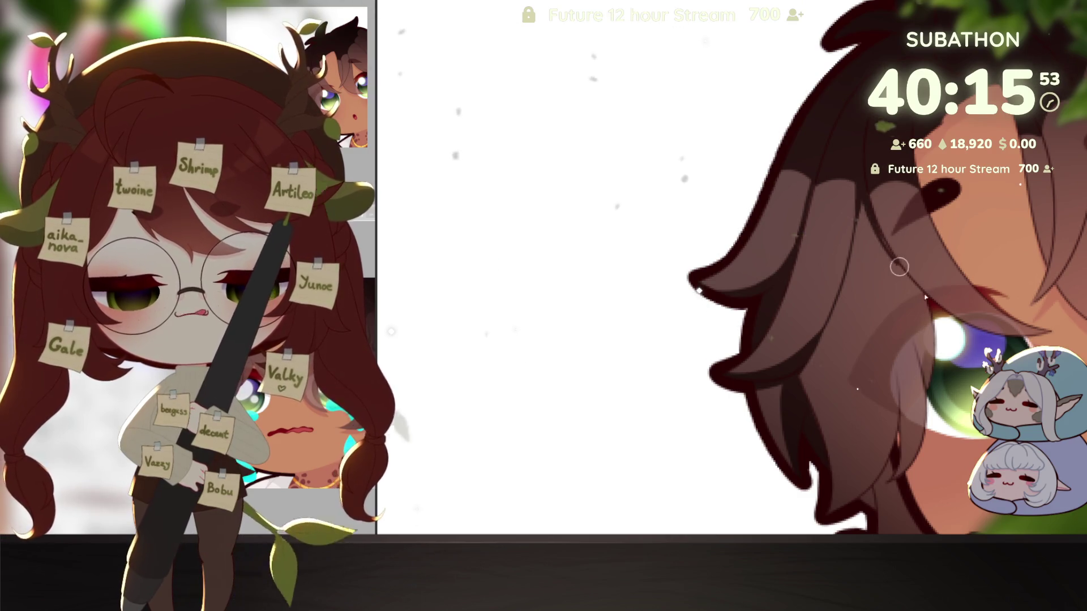
left_click_drag(965, 266, 813, 211)
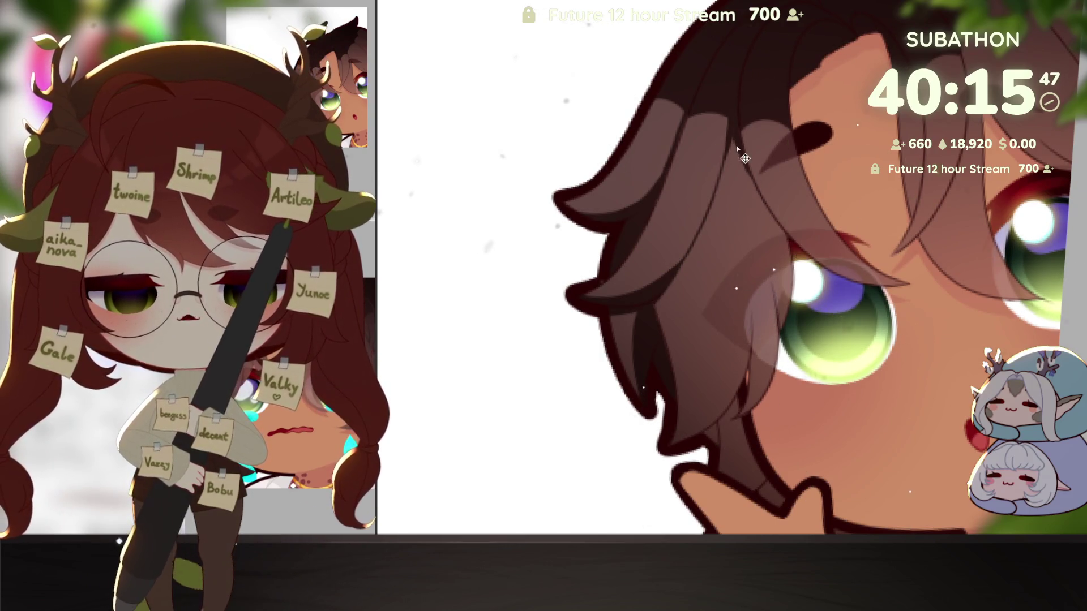
Rotate the view toward the hand and chin, and darken the hair strand at the neck
left_click_drag(788, 235, 921, 391)
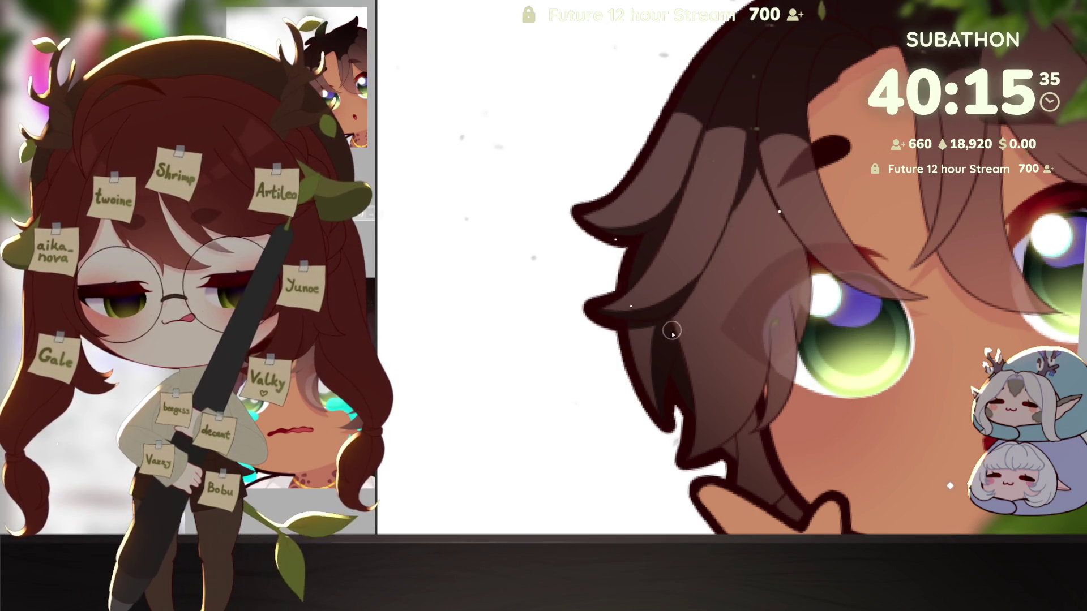
left_click_drag(758, 156, 844, 284)
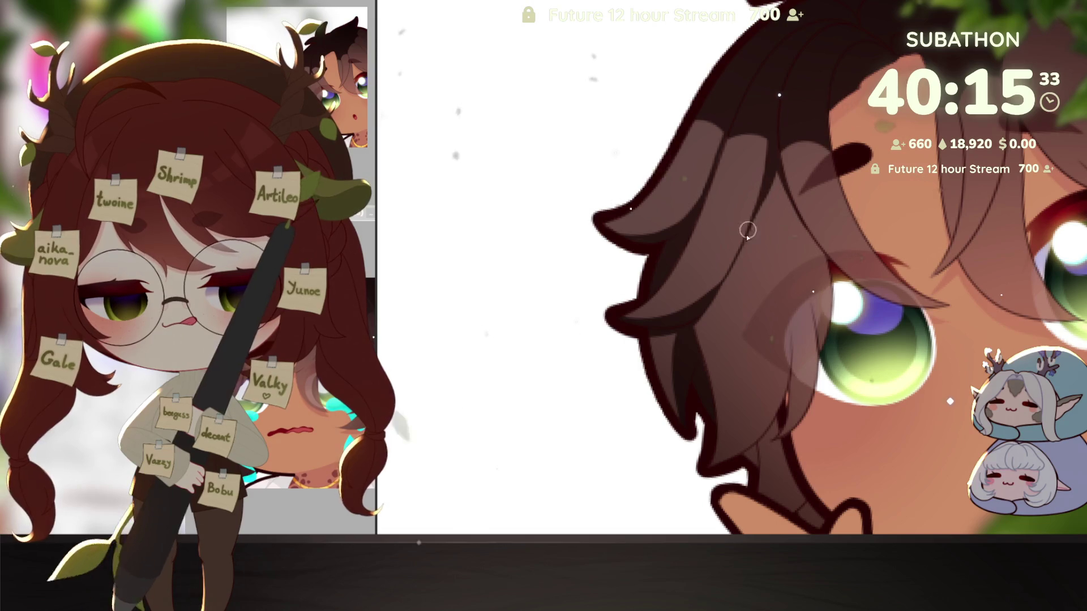
mouse_move(821, 414)
left_mouse_down()
mouse_move(843, 343)
mouse_move(751, 296)
left_mouse_up()
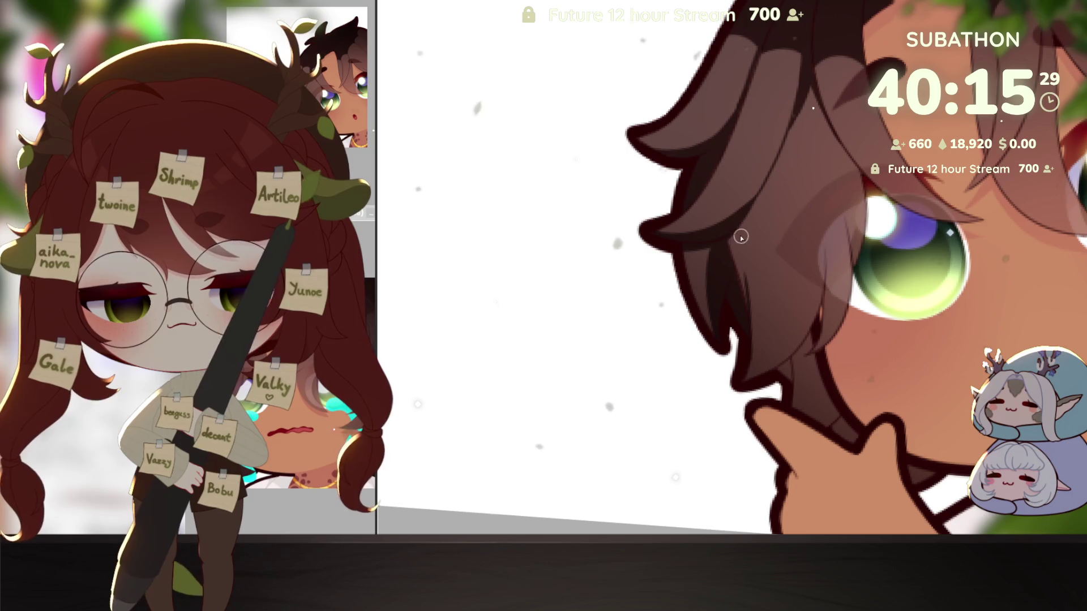
left_click_drag(906, 403, 941, 341)
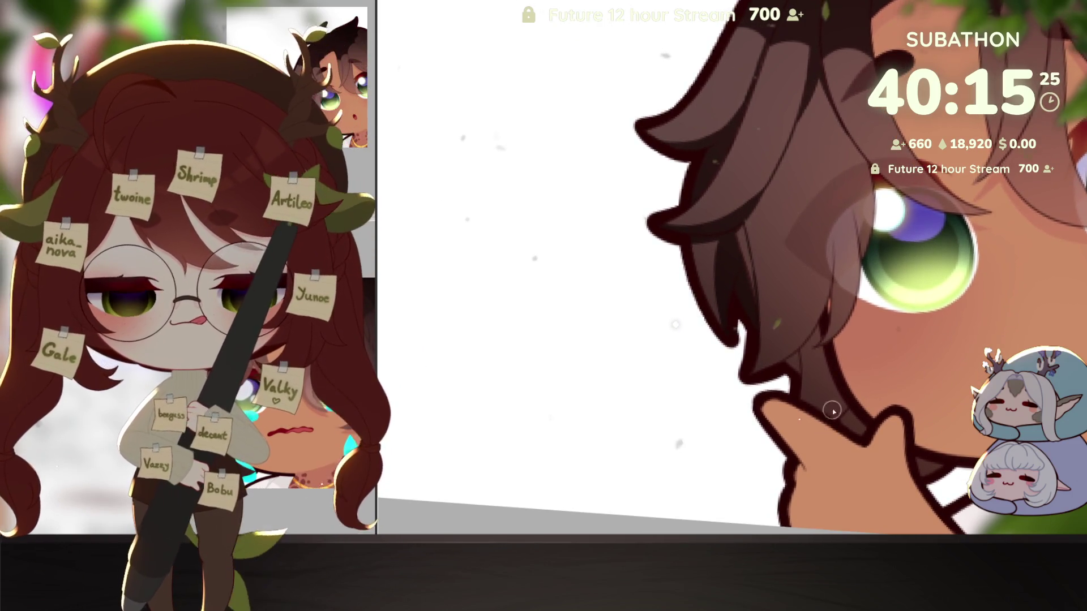
left_click_drag(808, 390, 828, 414)
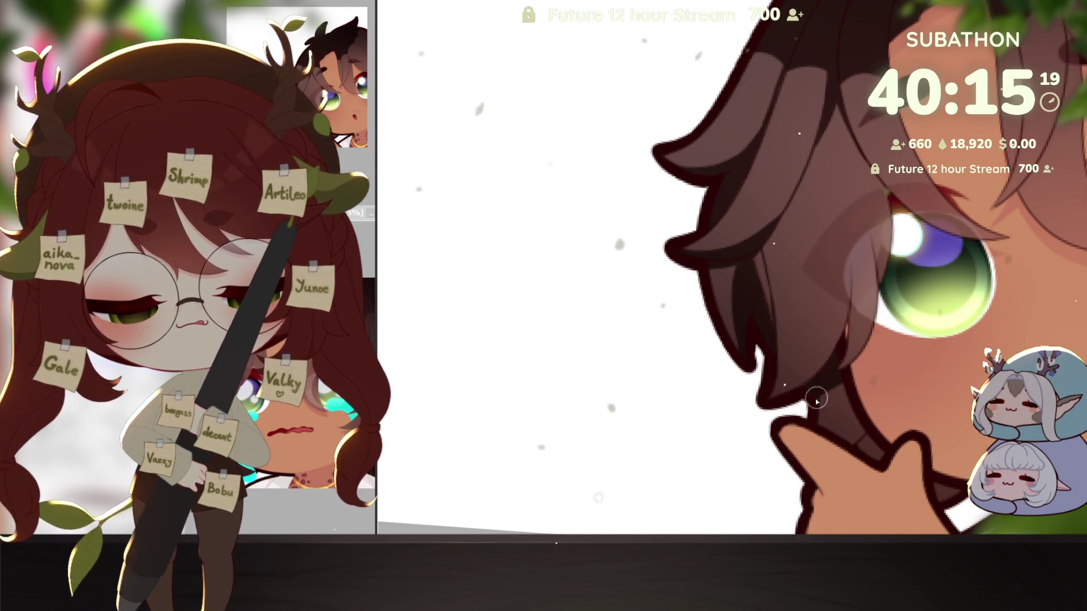
left_click_drag(857, 458, 889, 373)
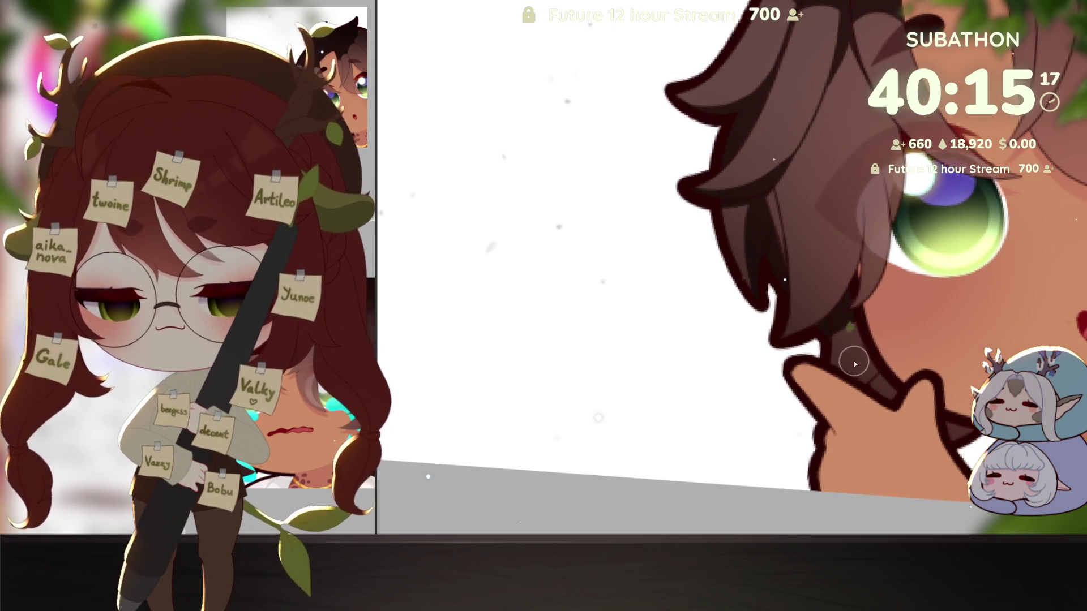
left_click_drag(842, 404, 890, 393)
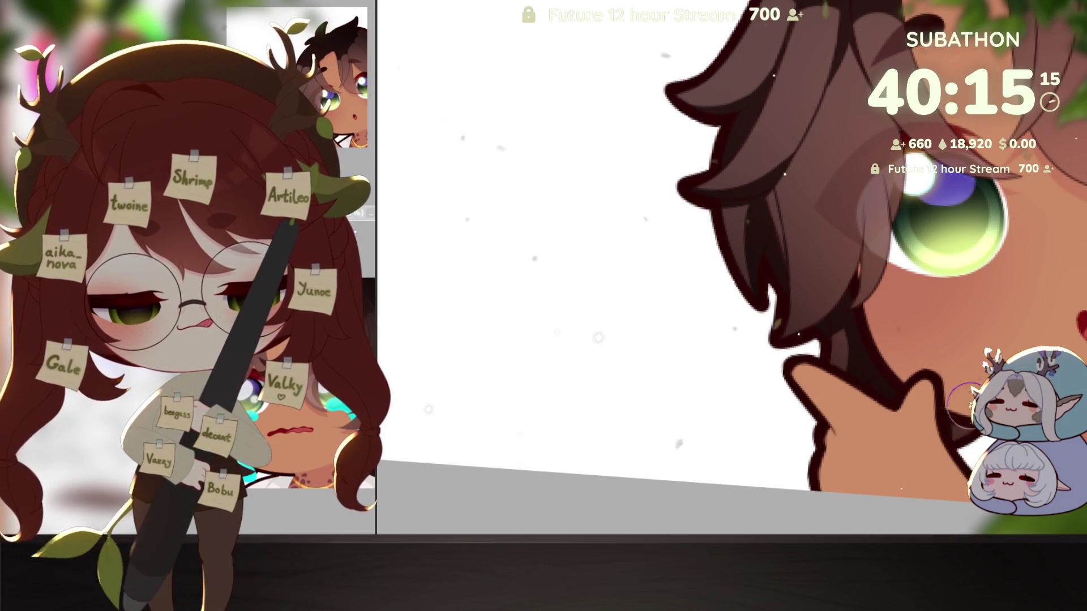
mouse_move(849, 424)
left_mouse_down()
mouse_move(816, 417)
mouse_move(913, 422)
left_mouse_up()
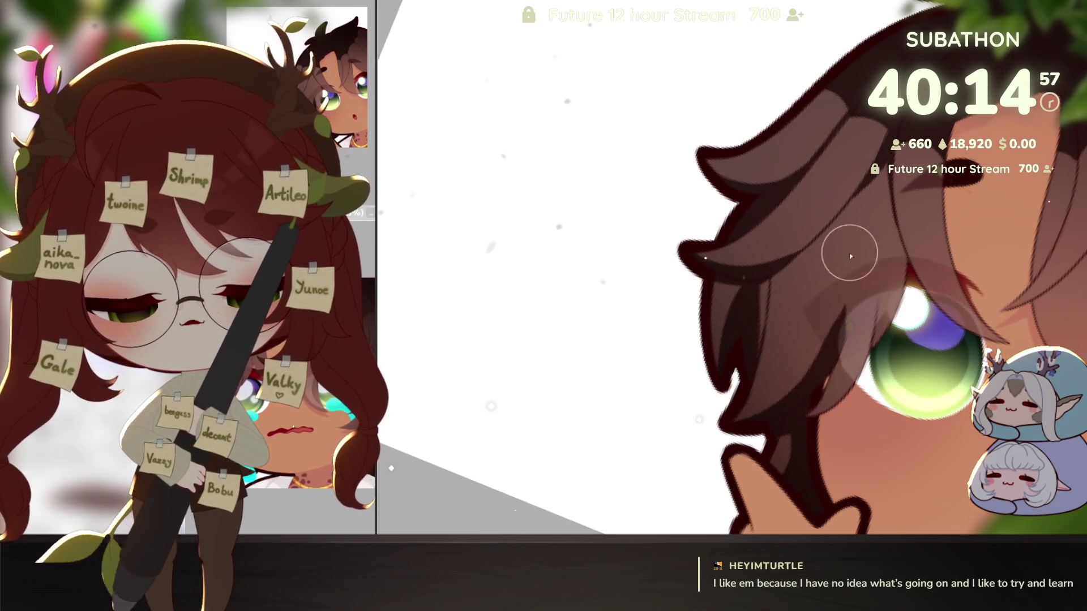
left_click_drag(826, 396, 672, 345)
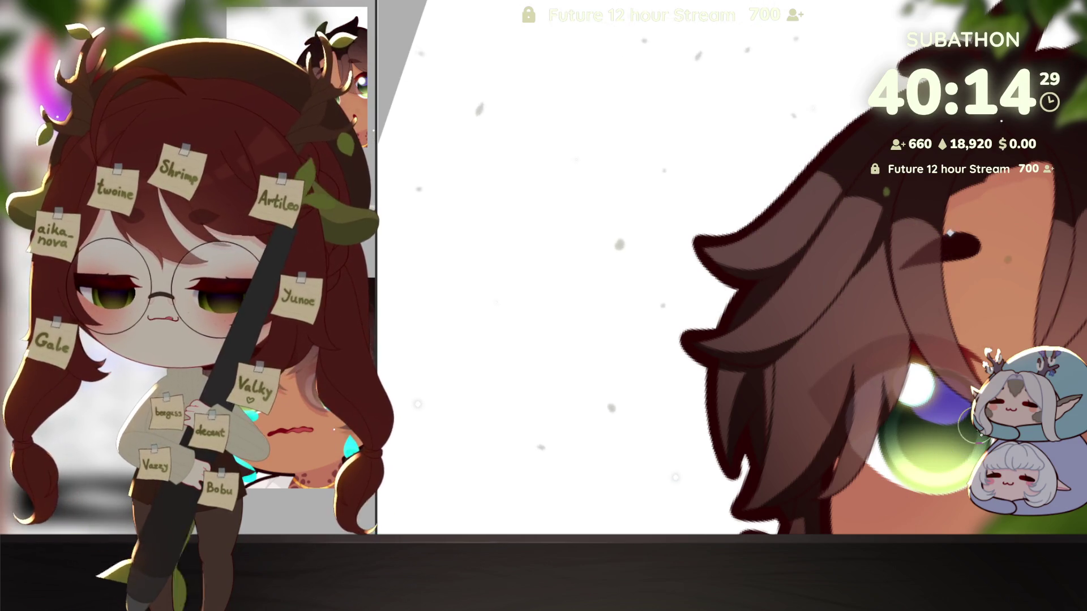
mouse_move(738, 415)
left_mouse_down()
mouse_move(676, 401)
mouse_move(676, 344)
left_mouse_up()
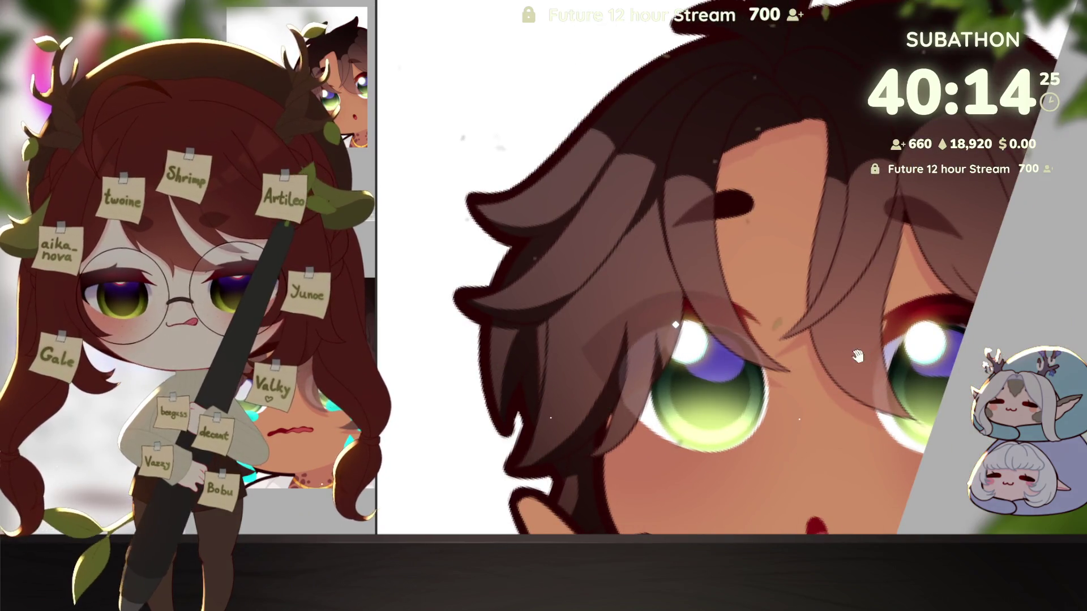
Bring the top of the hair into view, rotate about 35° clockwise, then zoom far out
left_click_drag(857, 355, 944, 331)
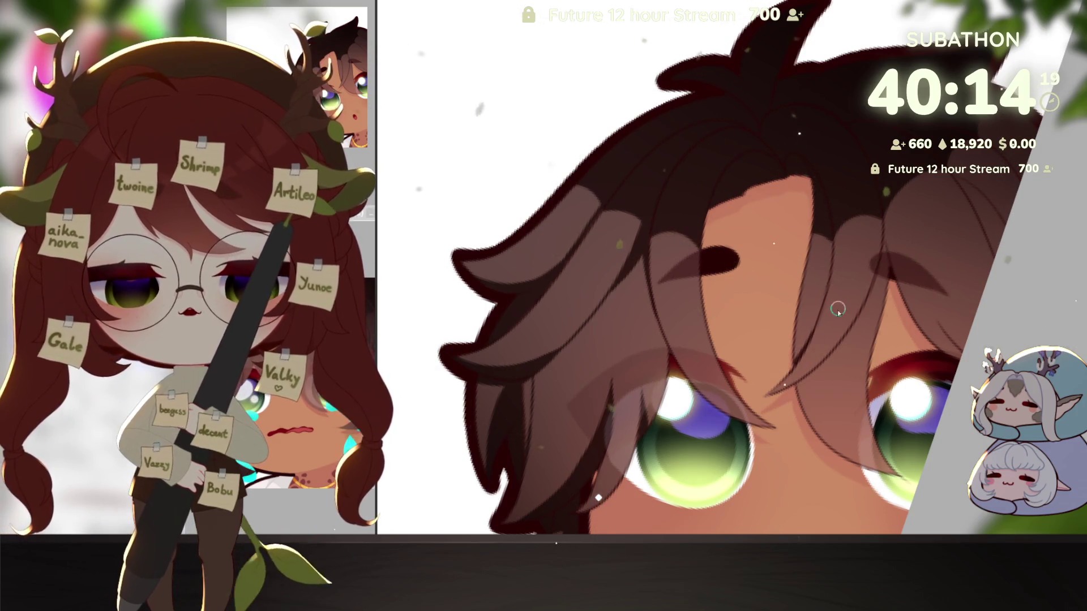
left_click_drag(795, 365, 842, 380)
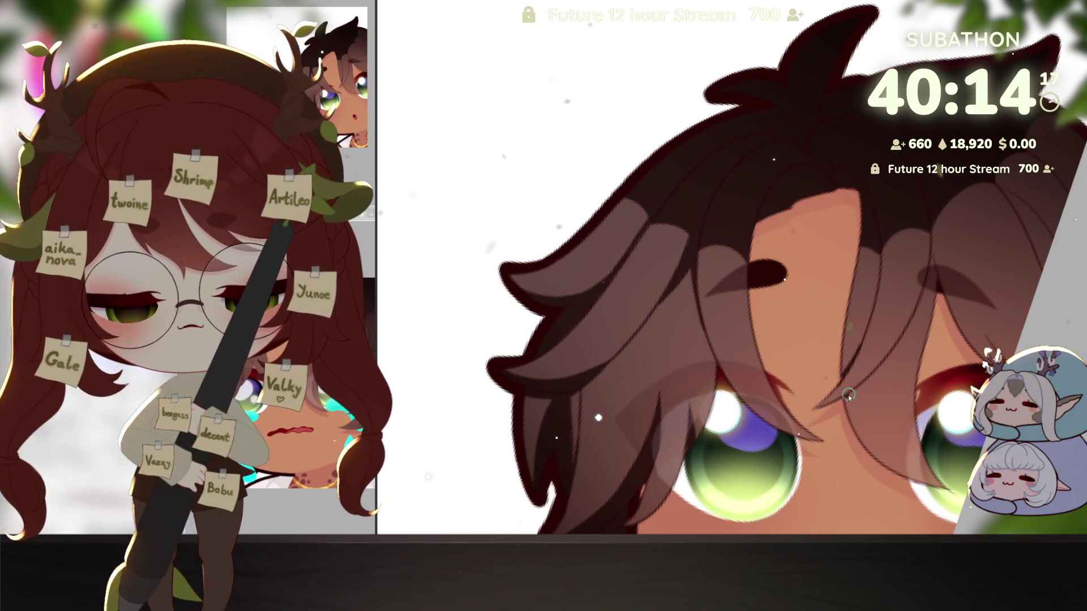
left_click_drag(924, 382, 923, 275)
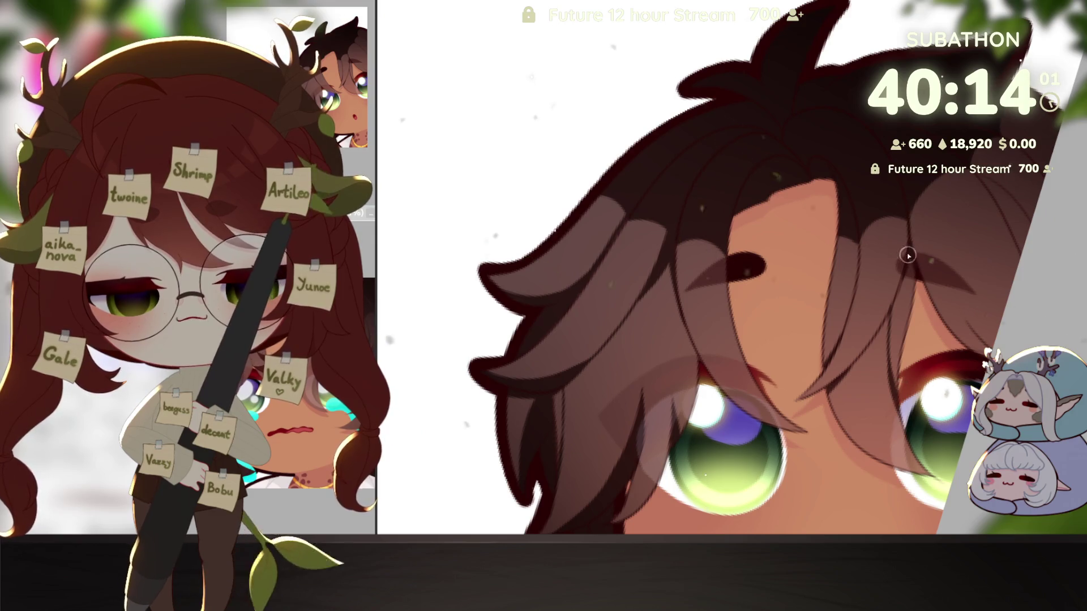
left_click_drag(1046, 323, 931, 511)
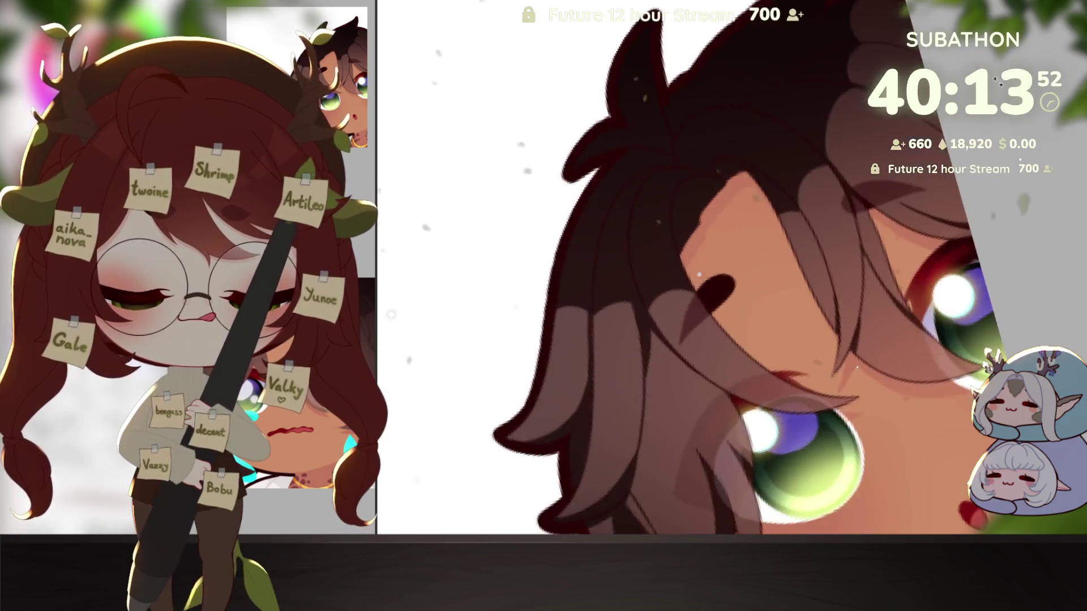
left_click_drag(955, 456, 878, 371)
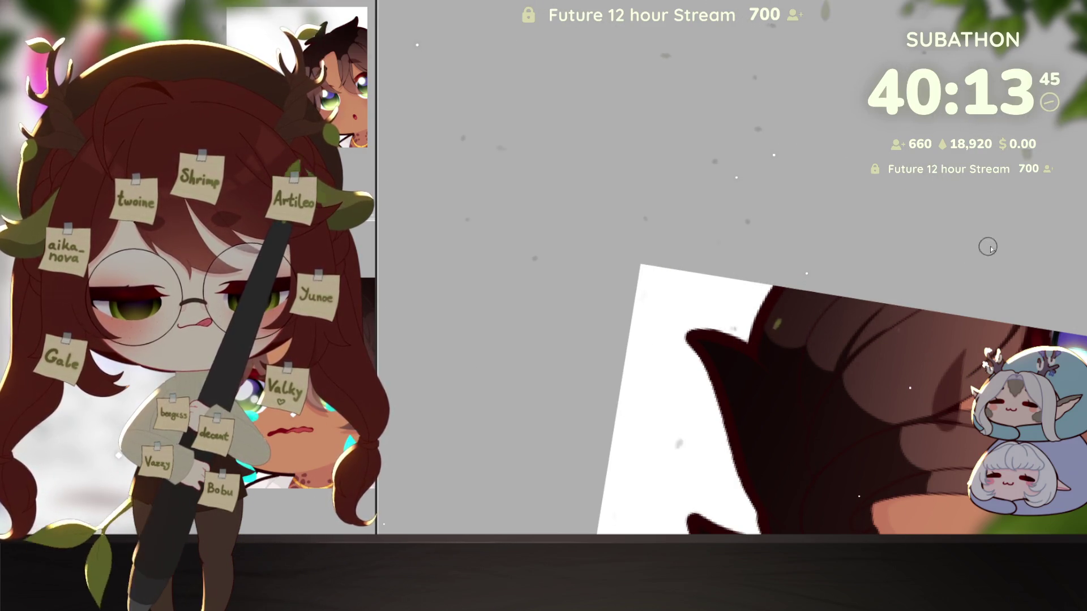
Rotate the view back and forth and zoom in until the face is framed at a tilt
left_click_drag(849, 291, 832, 351)
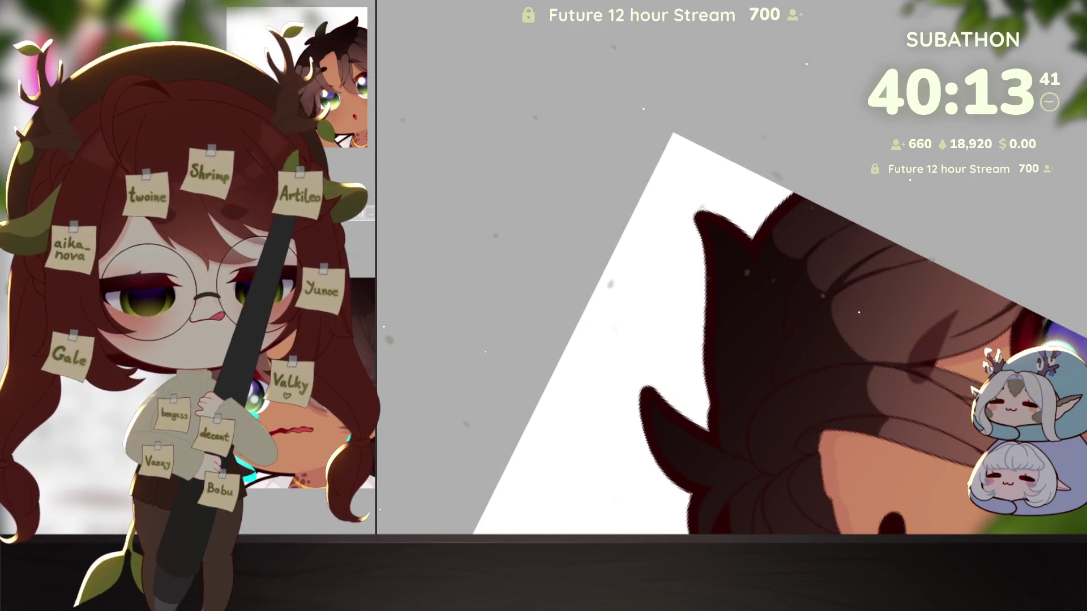
left_click_drag(751, 380, 792, 359)
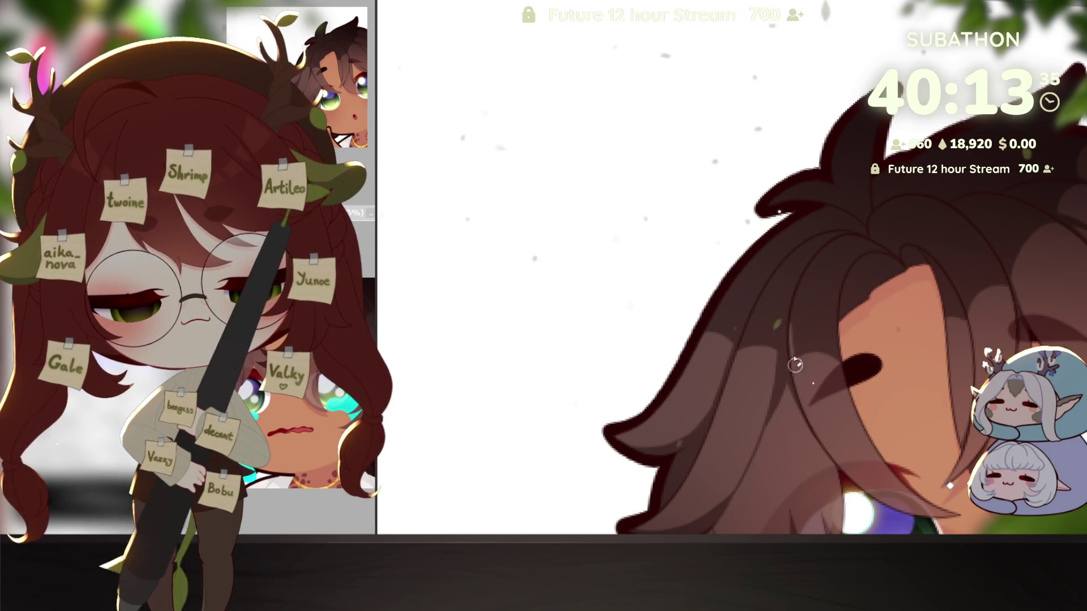
mouse_move(796, 365)
left_mouse_down()
mouse_move(830, 390)
mouse_move(850, 386)
left_mouse_up()
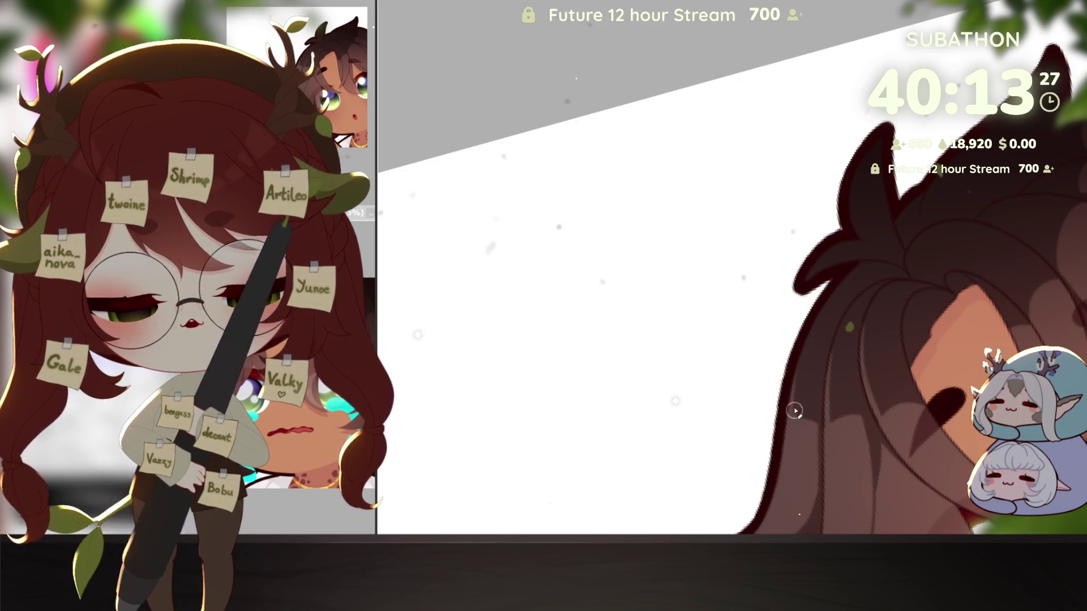
left_click_drag(878, 283, 892, 340)
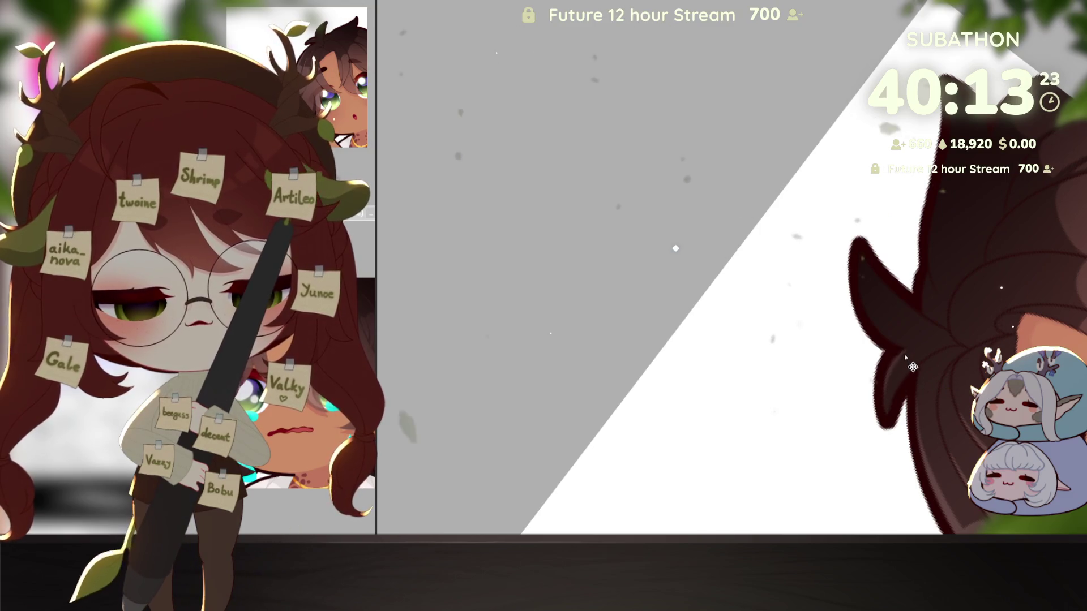
mouse_move(904, 475)
left_mouse_down()
mouse_move(869, 380)
mouse_move(876, 418)
left_mouse_up()
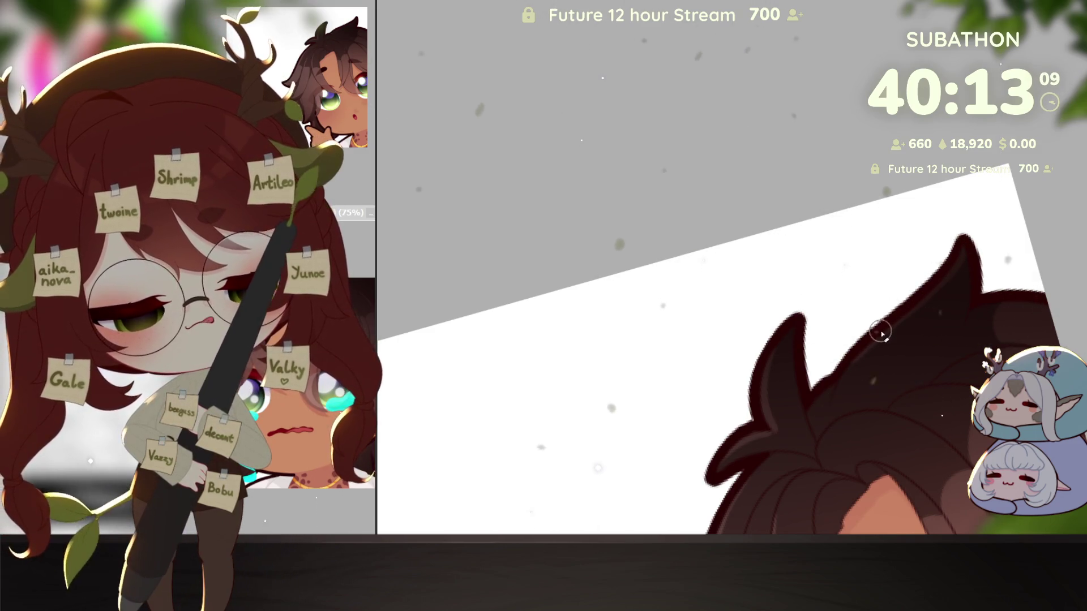
mouse_move(871, 345)
left_mouse_down()
mouse_move(929, 227)
mouse_move(887, 281)
left_mouse_up()
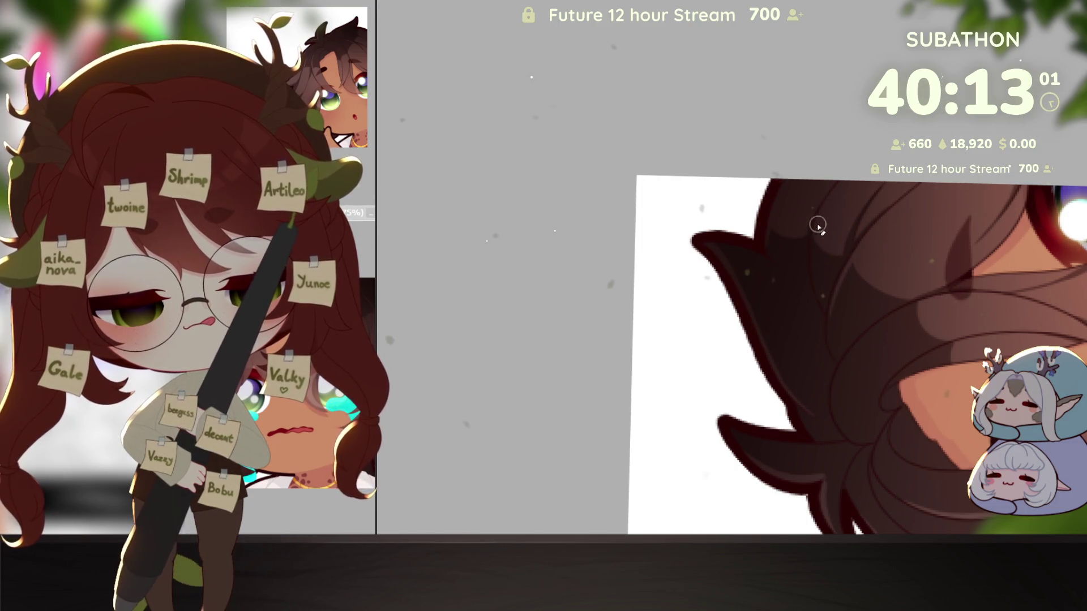
left_click_drag(883, 382, 885, 303)
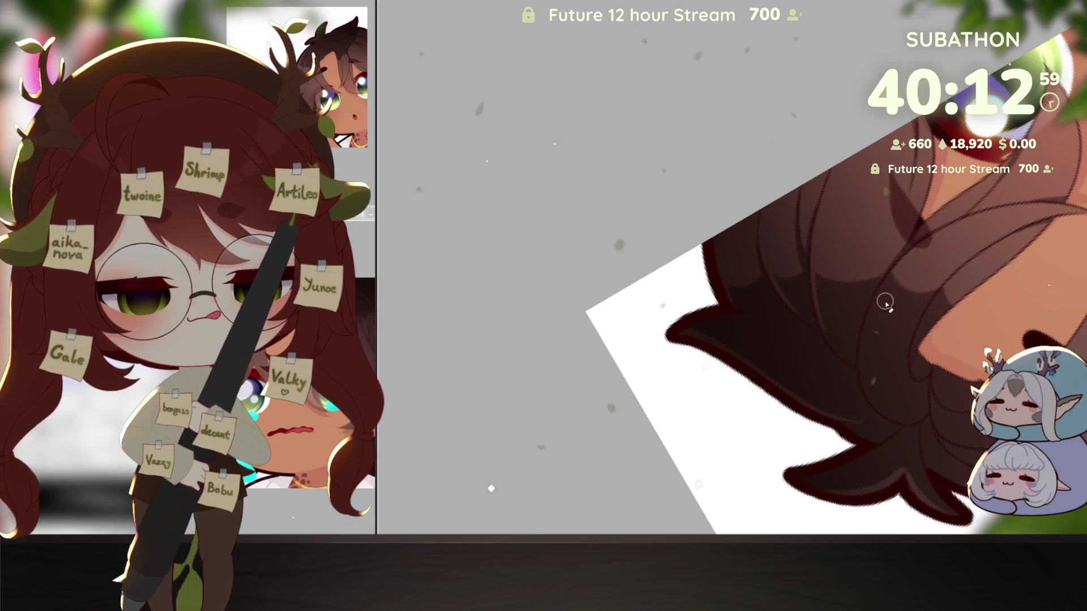
left_click_drag(887, 446, 784, 510)
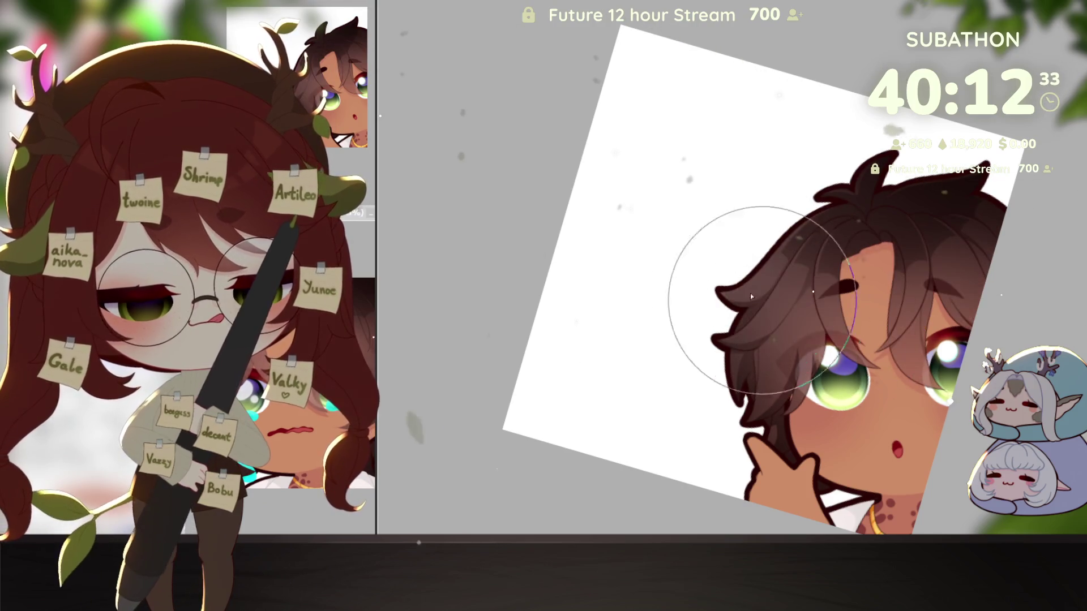
Sweep a soft pinkish glow rightward over the hair and zoom out
left_click_drag(751, 296, 900, 306)
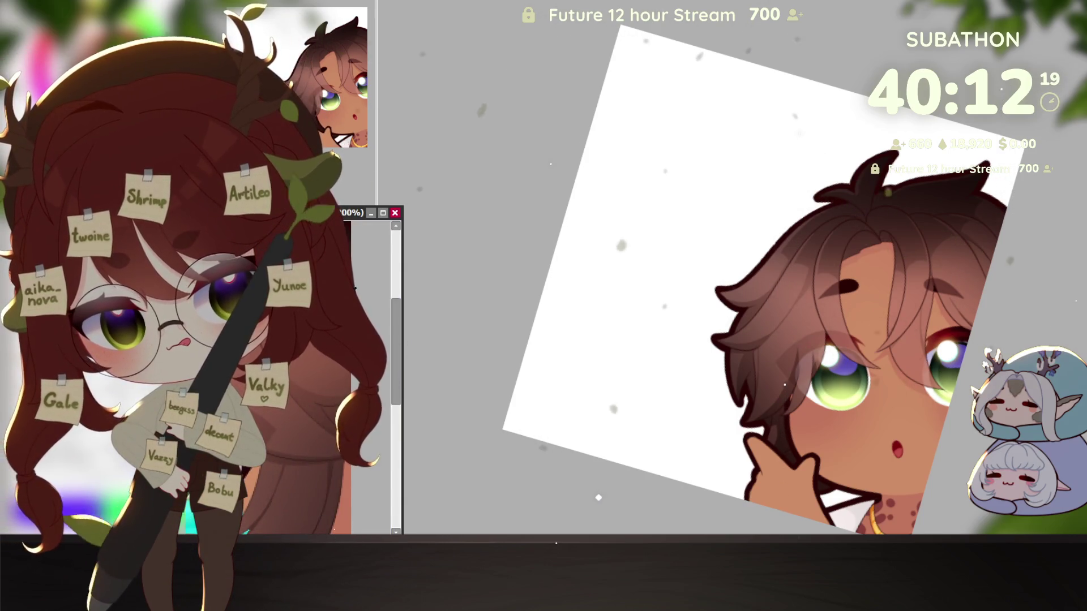
scroll(389, 330, "down", 2)
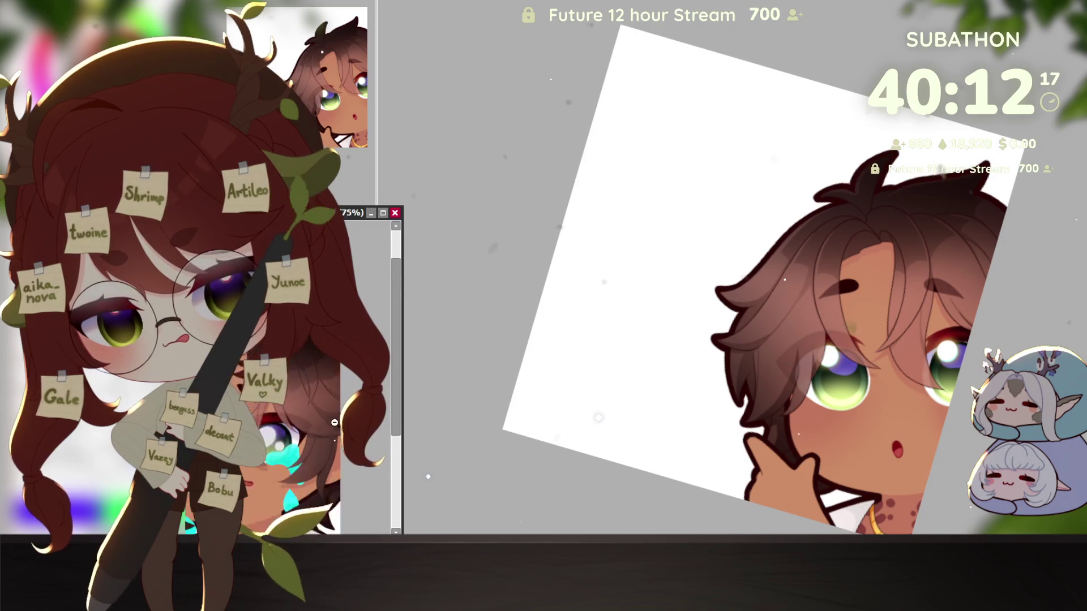
Zoom in on the face and paint a diagonal pinkish light band across hair and forehead
left_click_drag(877, 454, 1019, 419)
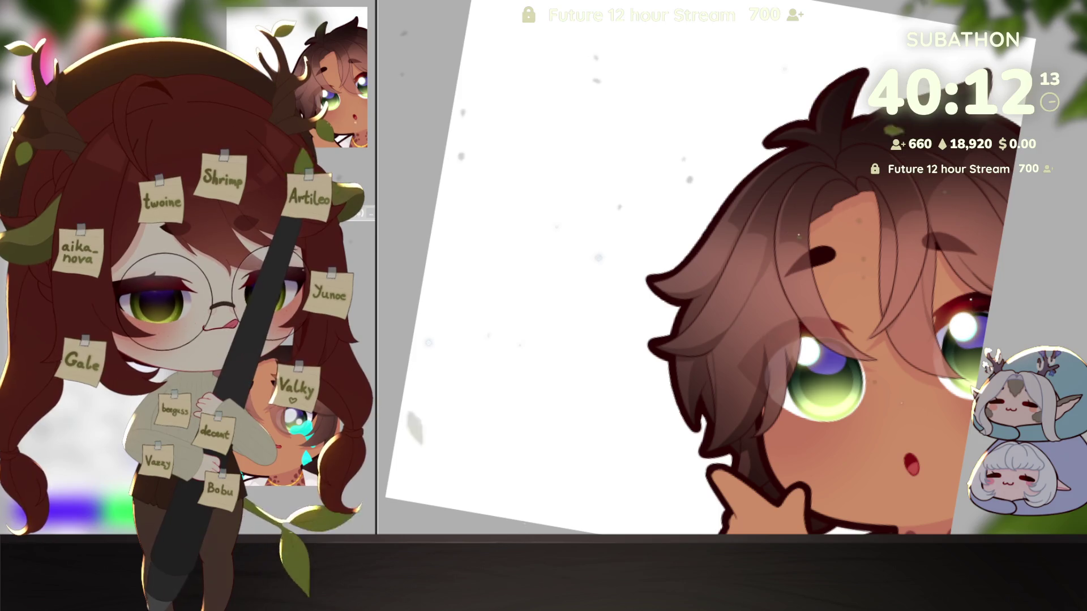
left_click_drag(973, 381, 933, 423)
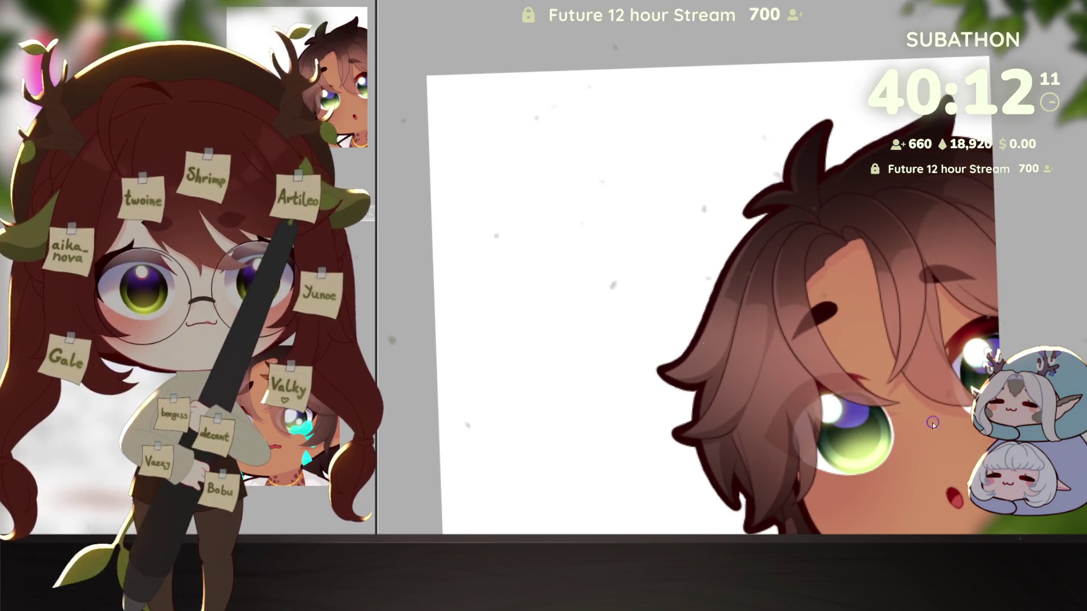
left_click_drag(730, 355, 702, 343)
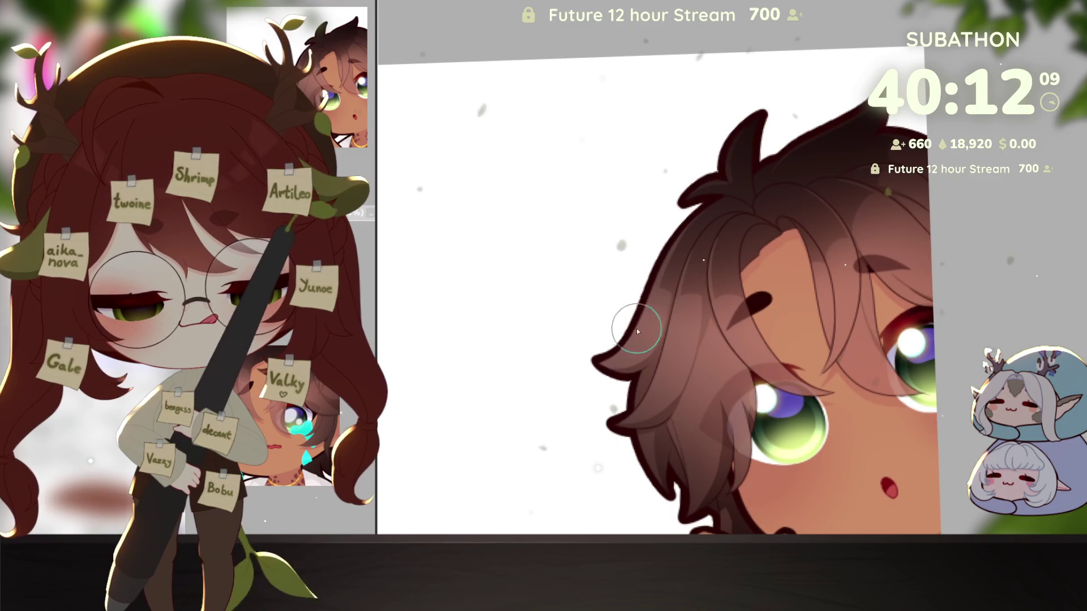
left_click_drag(592, 317, 929, 266)
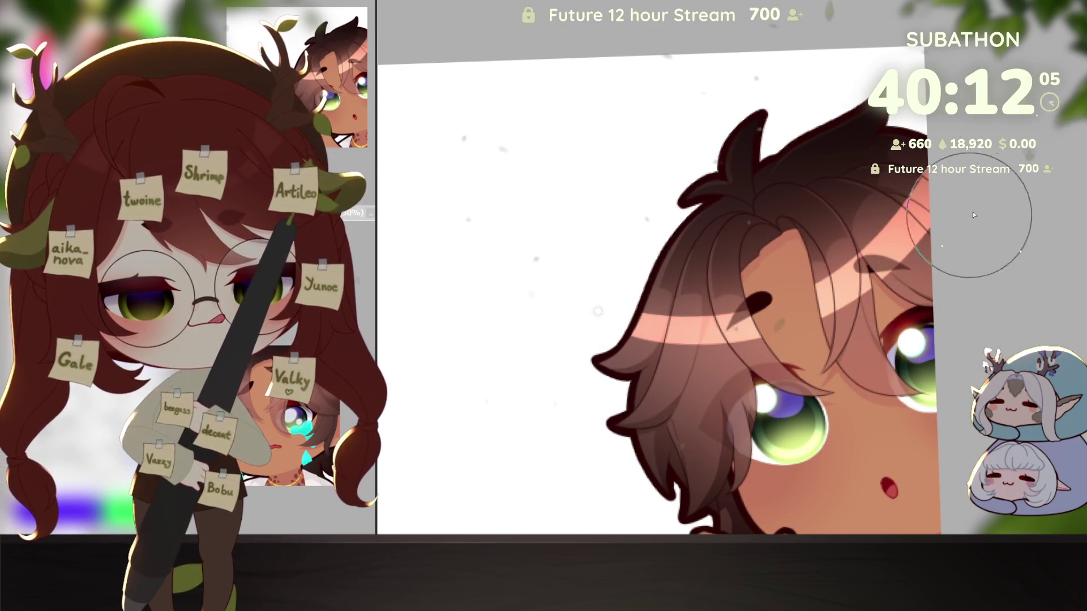
left_click_drag(863, 327, 910, 369)
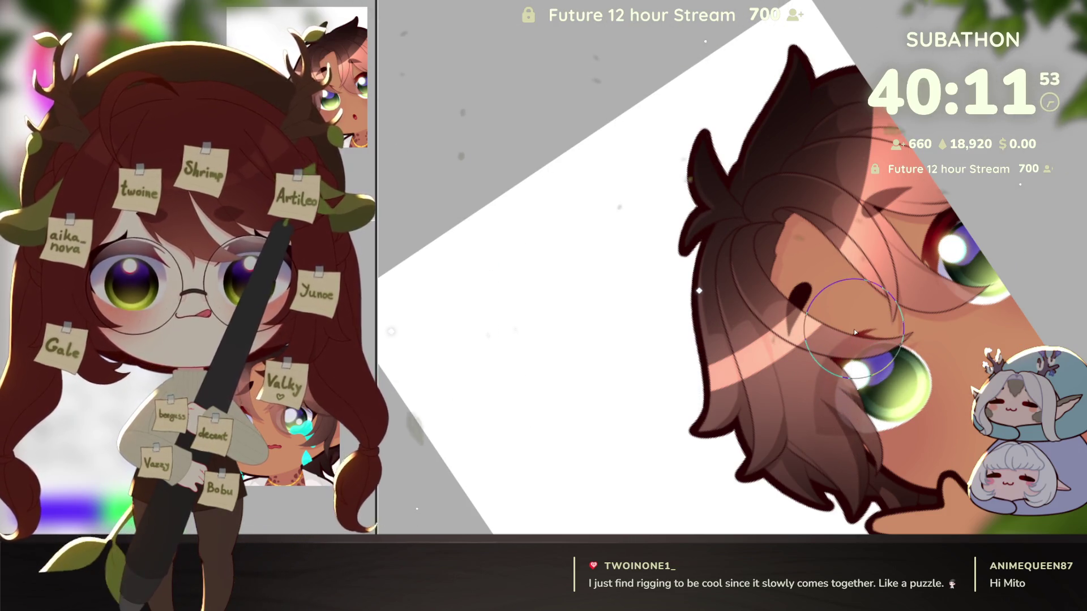
Turn the head upright, enlarge the brush greatly, rotate the view, and zoom out over the drawing
scroll(854, 332, "up", 2)
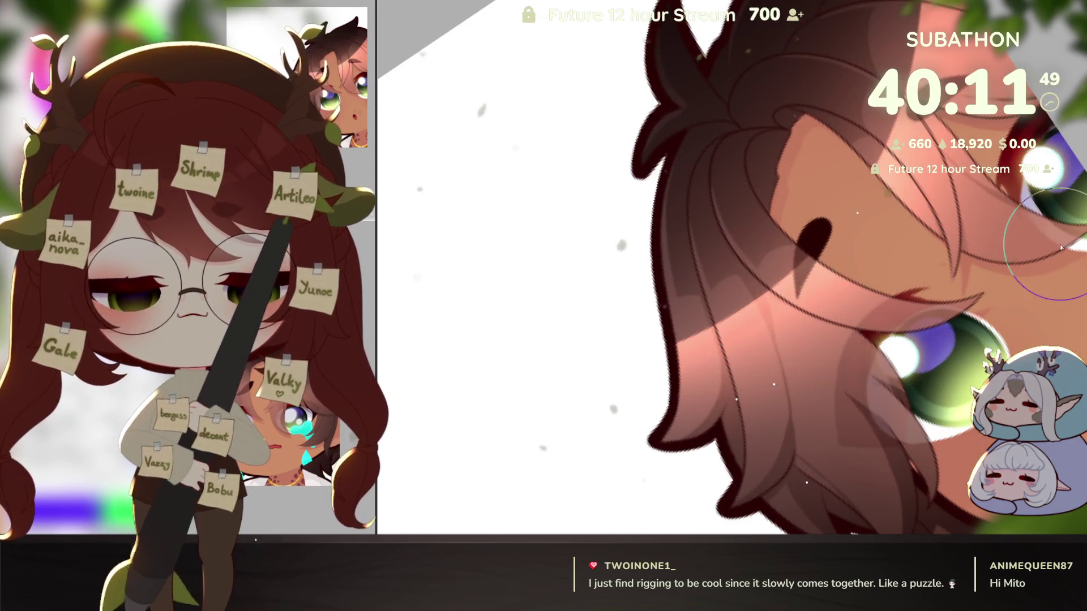
left_click_drag(793, 371, 849, 450)
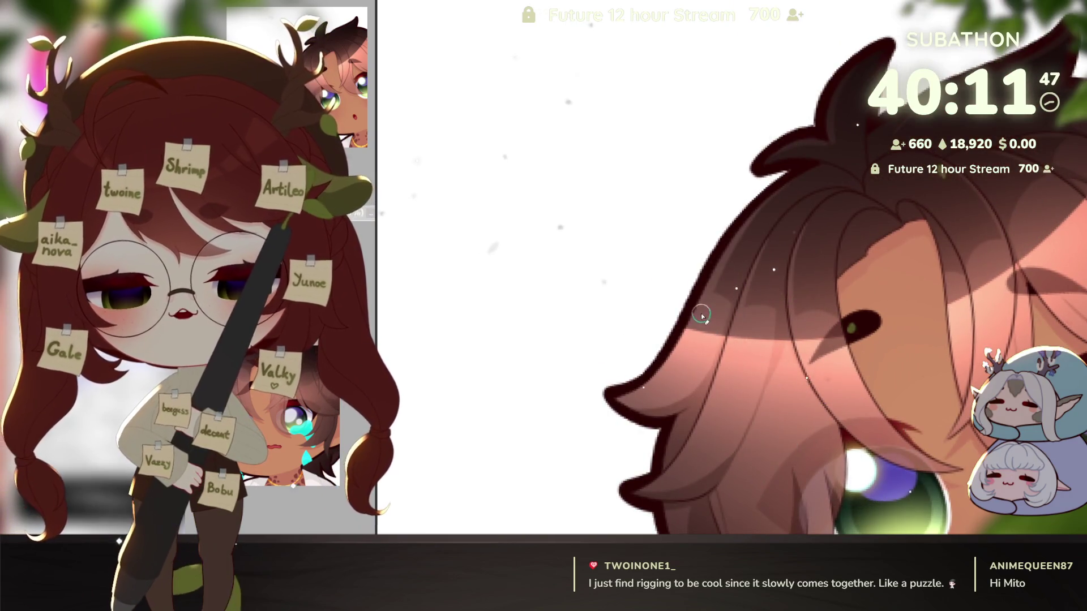
key("bracketright")
key("bracketright")
key("bracketright")
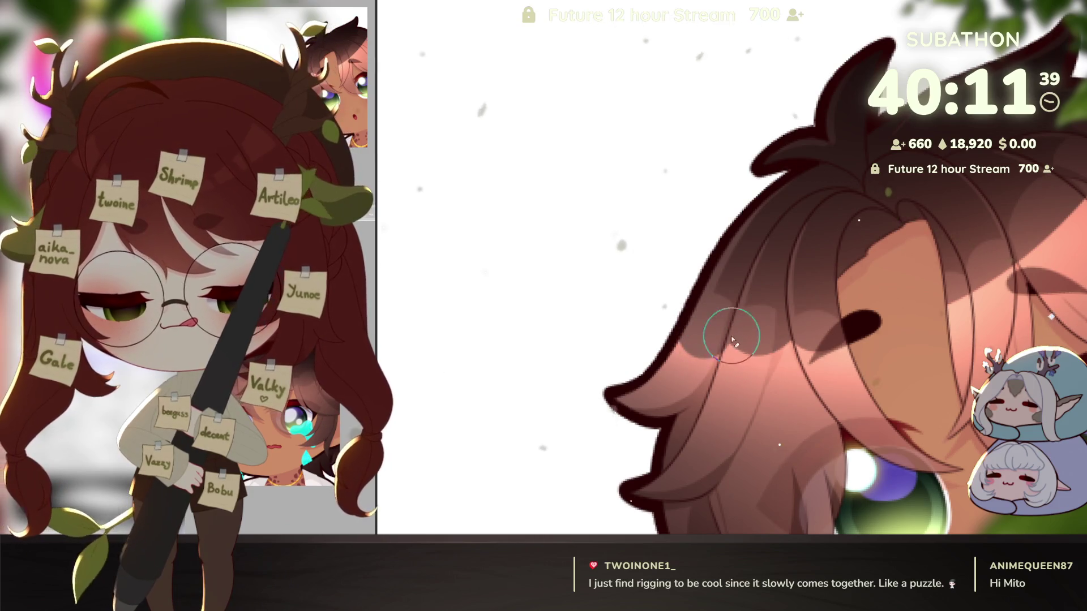
key("minus")
key("minus")
key("minus")
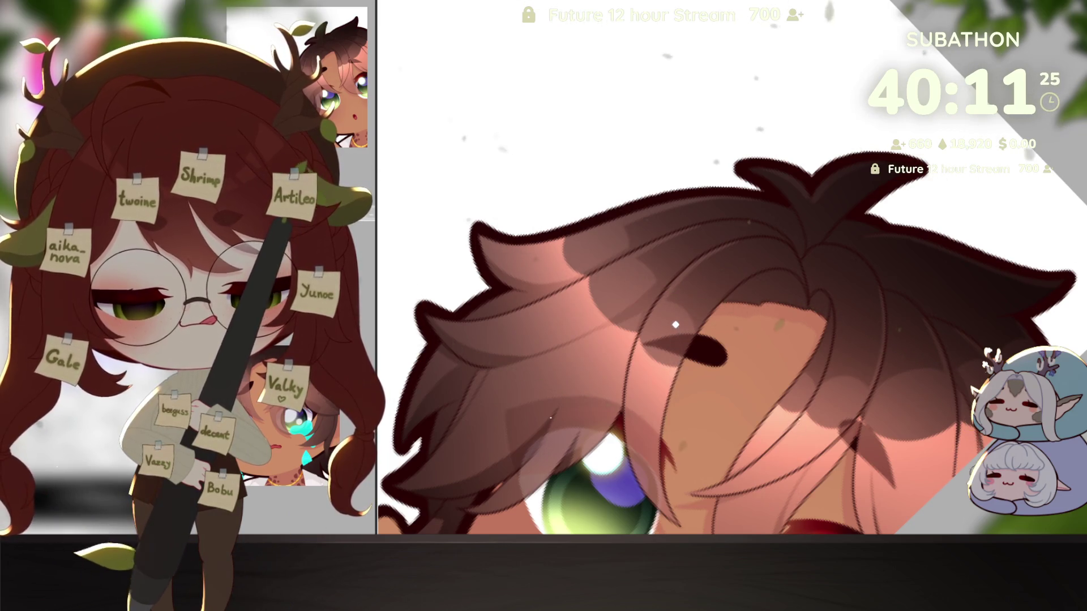
scroll(977, 512, "down", 2)
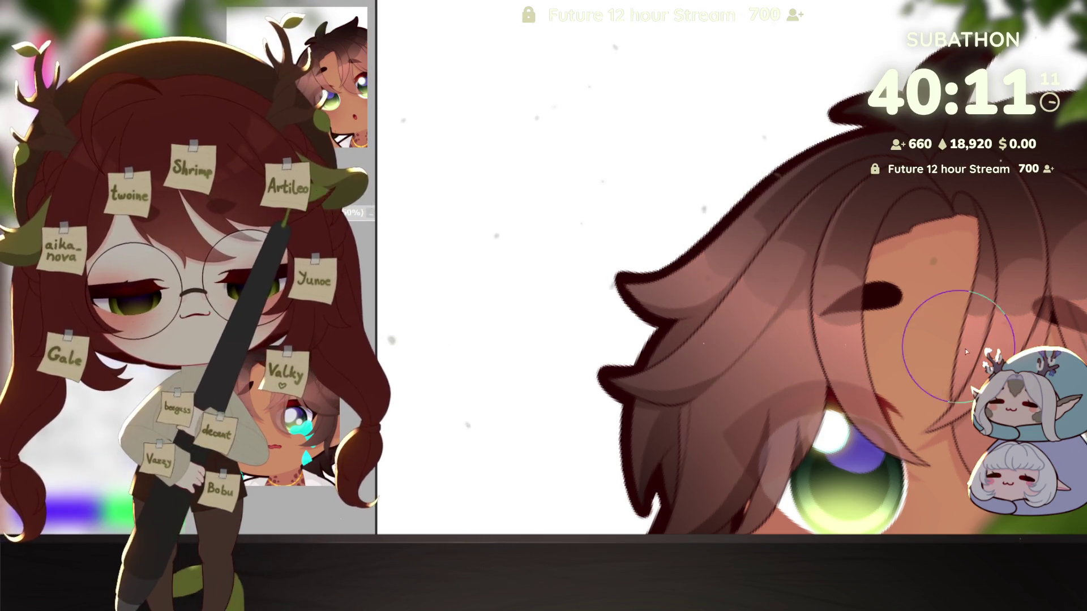
key("]")
key("]")
key("]")
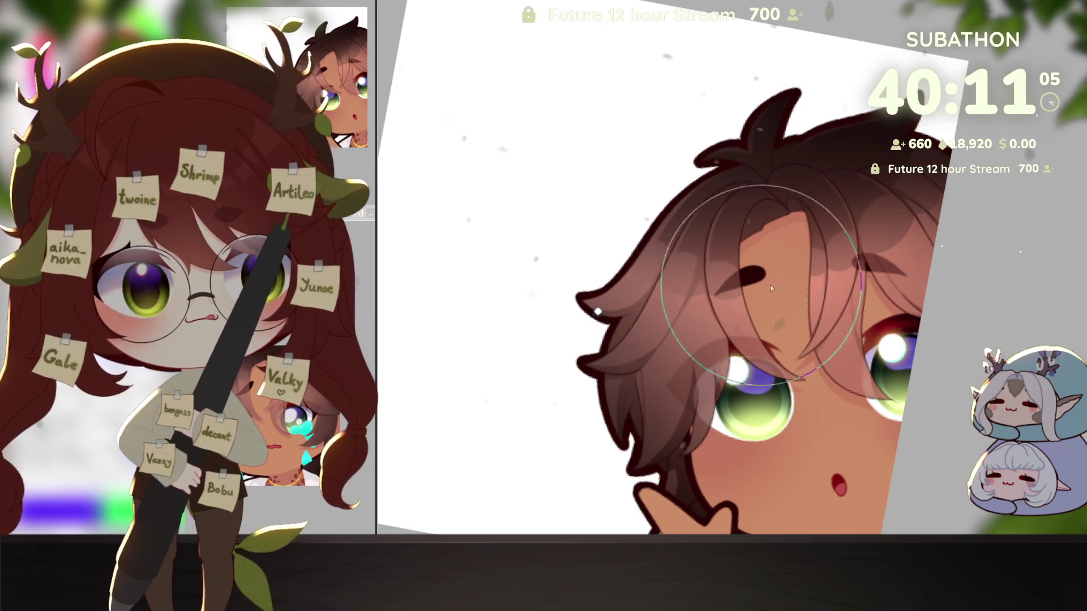
scroll(962, 361, "down", 5)
scroll(961, 361, "up", 4)
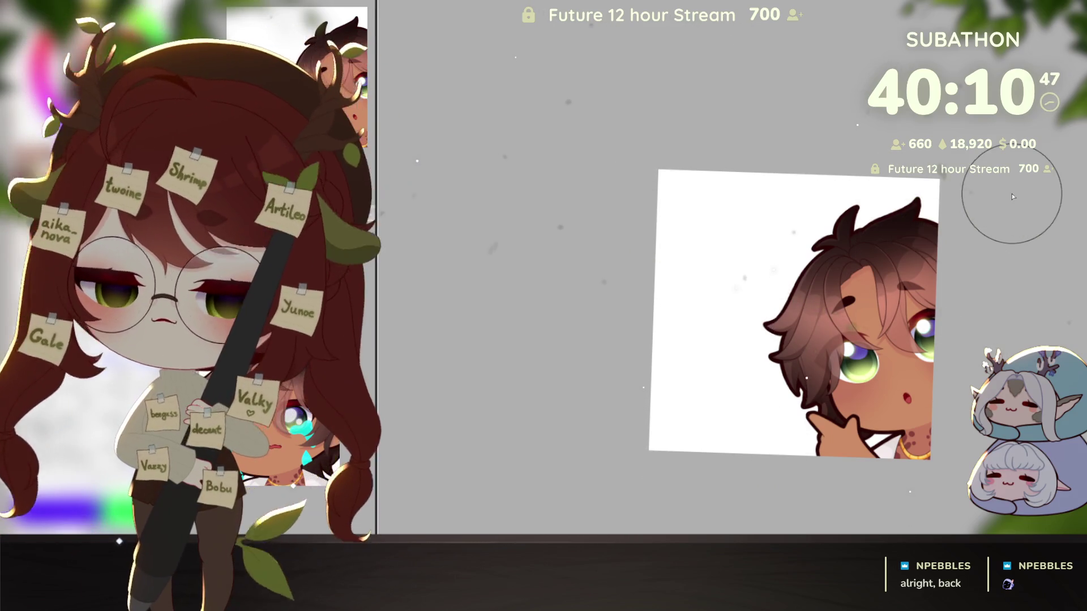
scroll(900, 378, "up", 2)
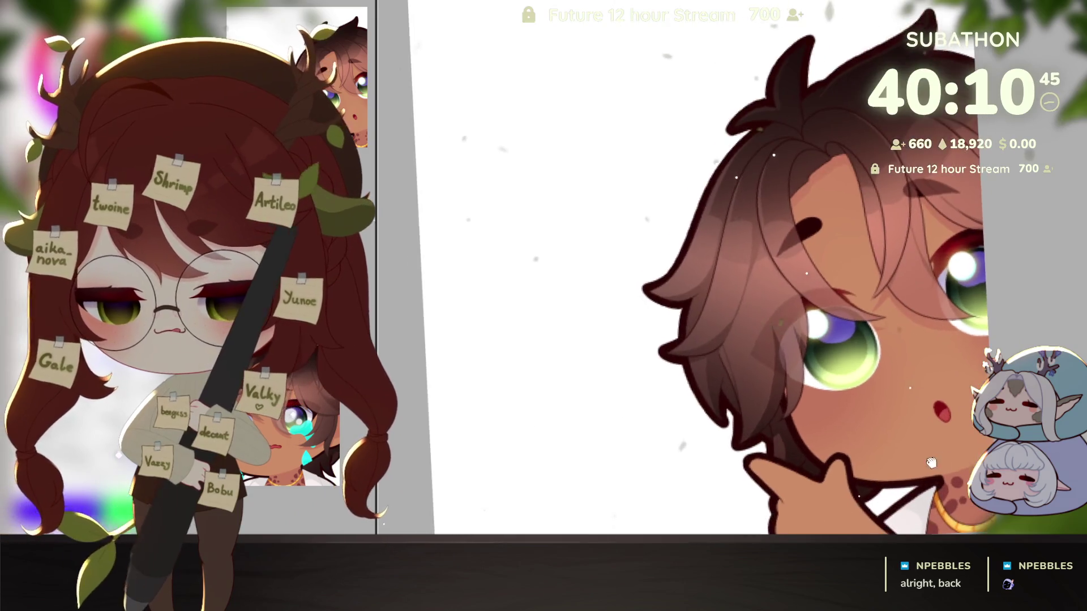
left_click_drag(900, 377, 884, 351)
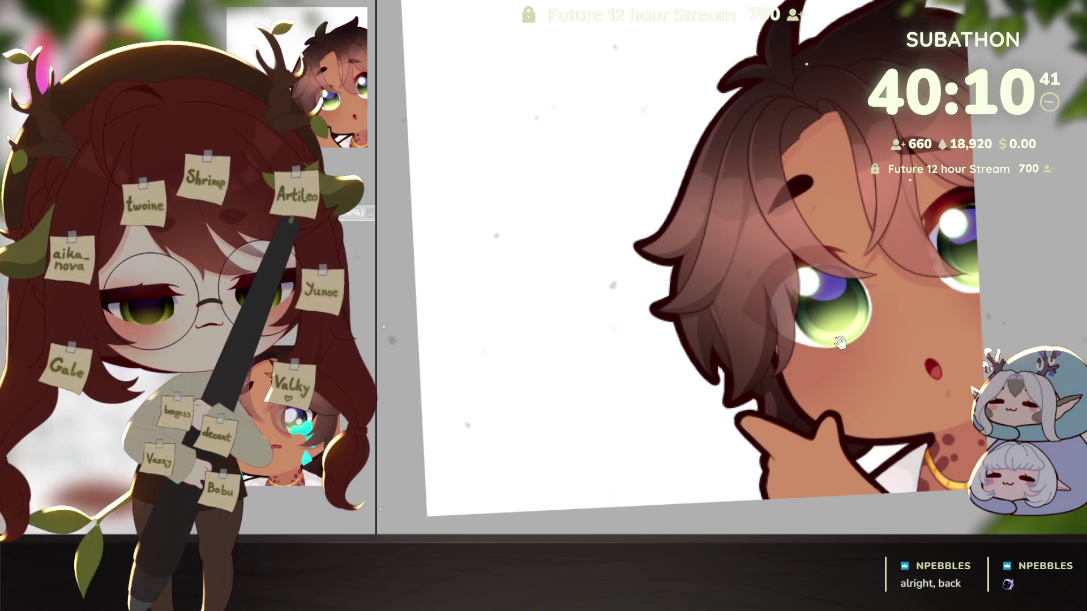
left_click_drag(840, 342, 844, 450)
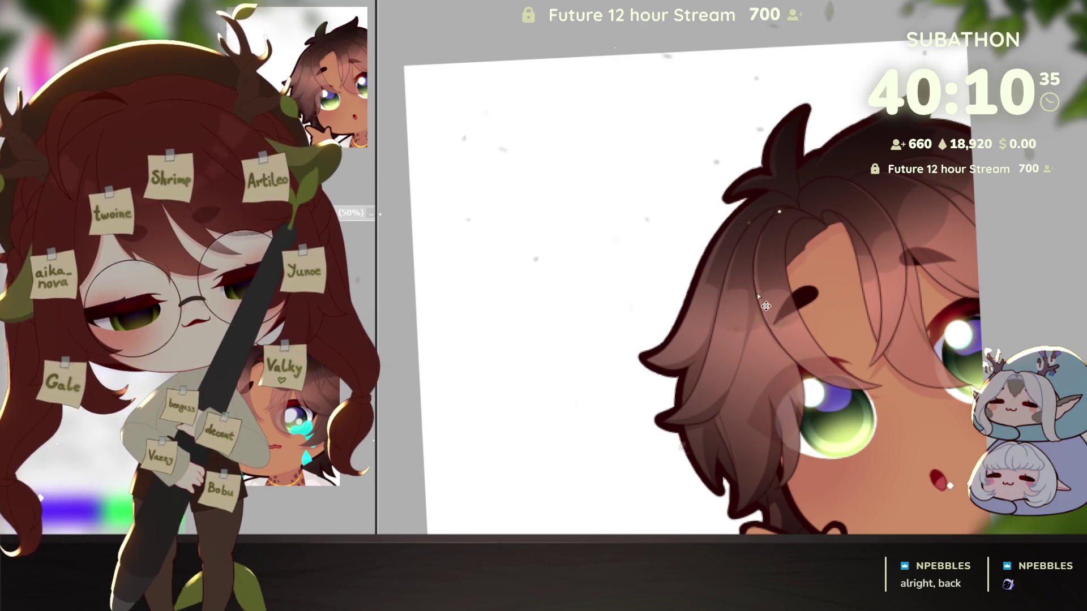
left_click_drag(718, 307, 779, 338)
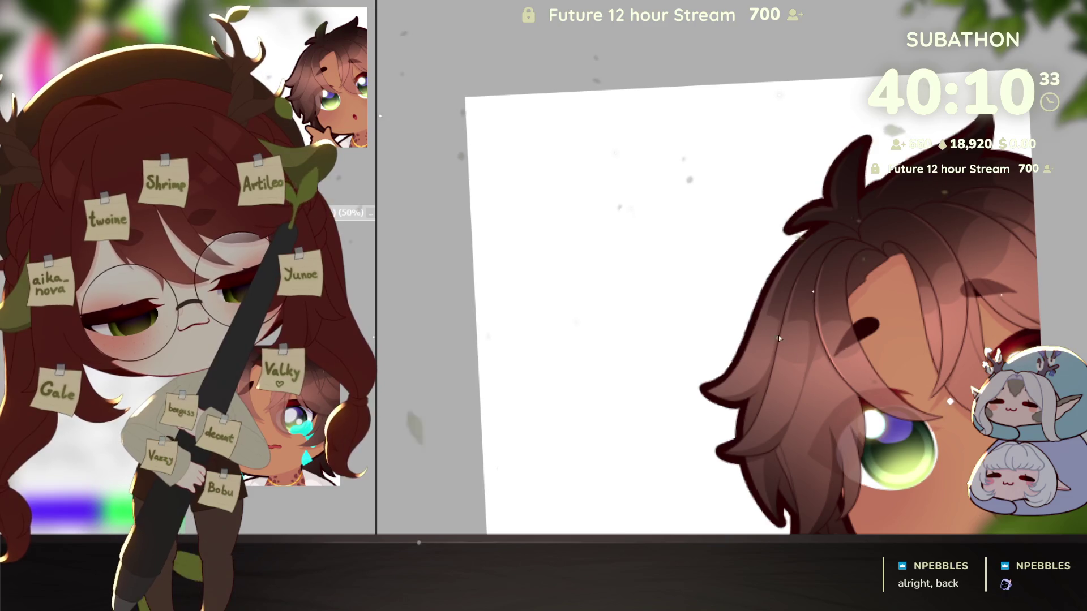
left_click_drag(749, 443, 815, 425)
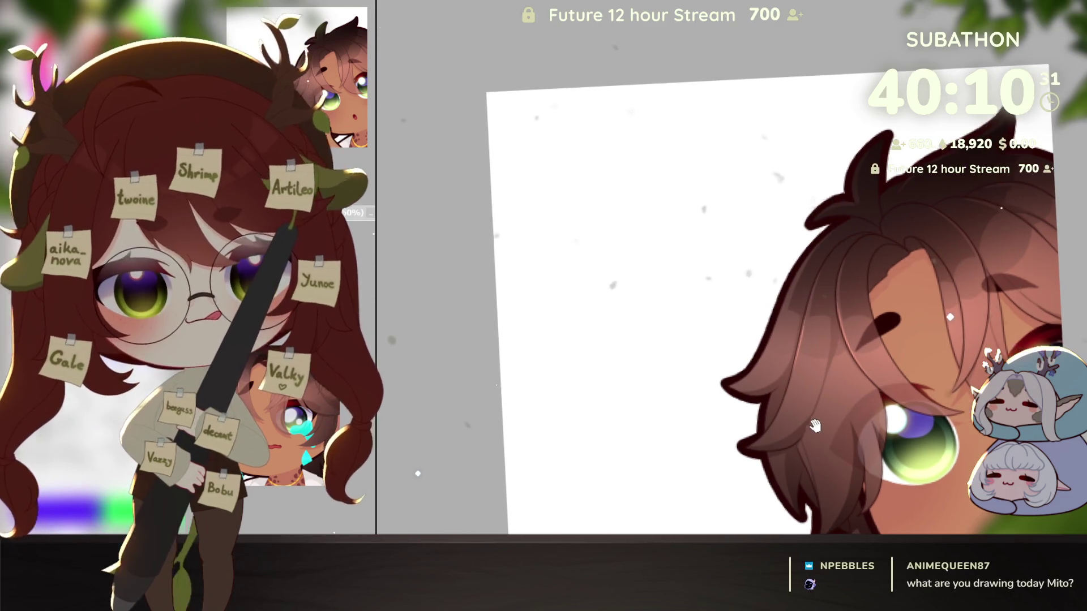
left_click_drag(772, 342, 723, 331)
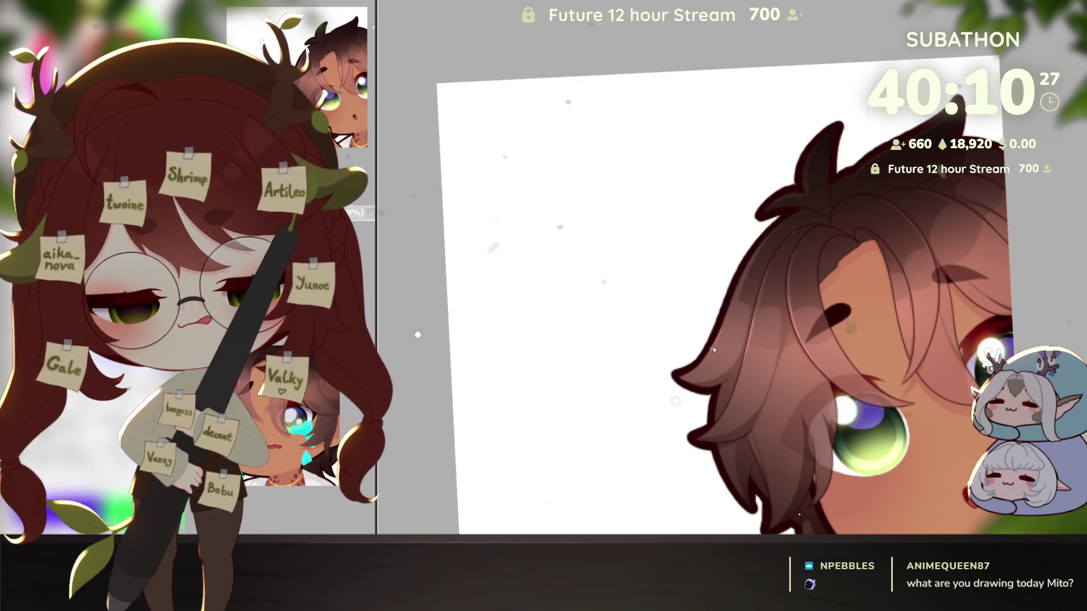
scroll(730, 314, "up", 2)
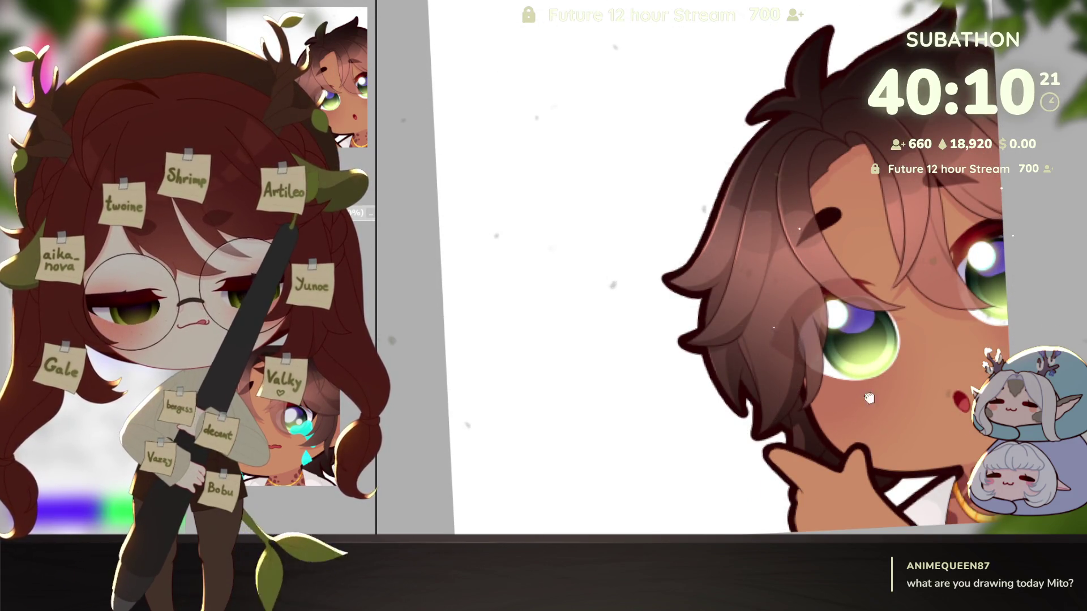
left_click_drag(707, 356, 640, 447)
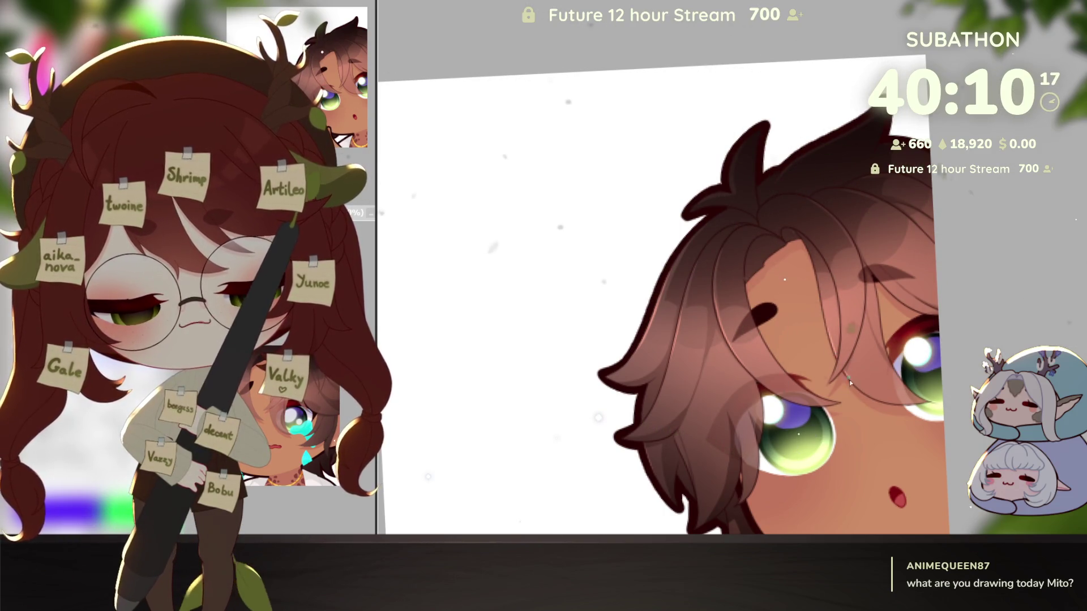
mouse_move(881, 401)
left_mouse_down()
mouse_move(804, 384)
mouse_move(869, 249)
mouse_move(870, 419)
left_mouse_up()
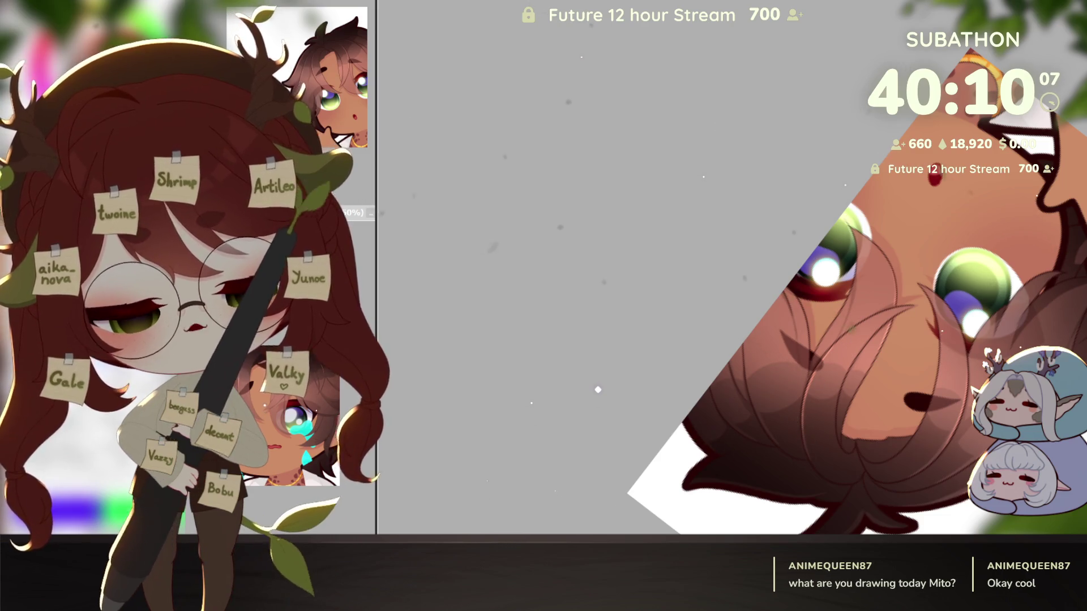
key("ctrl+0")
left_click_drag(813, 385, 843, 396)
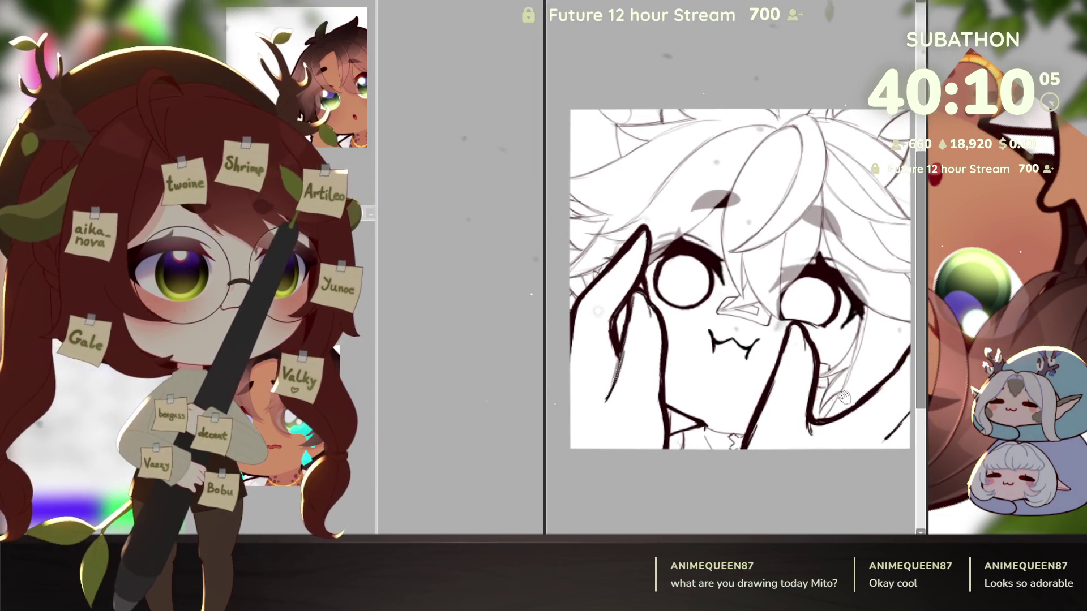
key("ctrl+Tab")
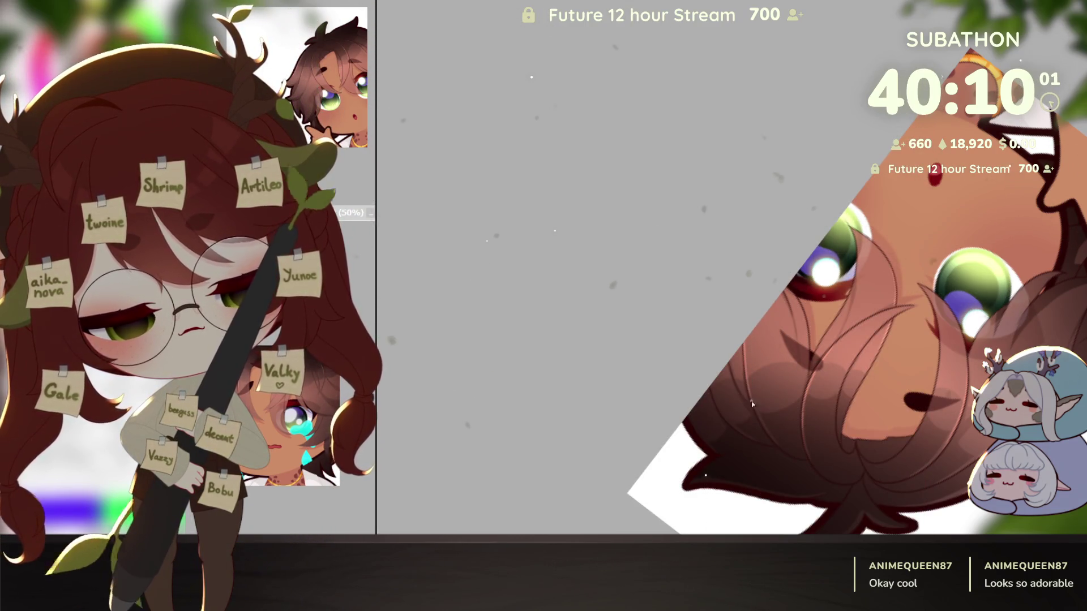
scroll(811, 460, "down", 5)
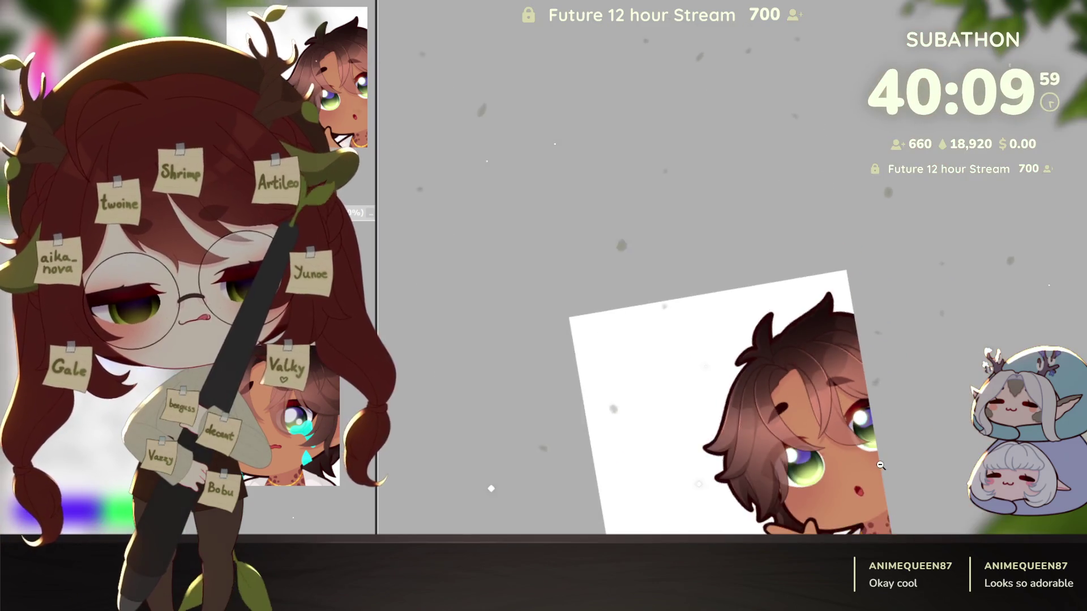
scroll(836, 392, "up", 5)
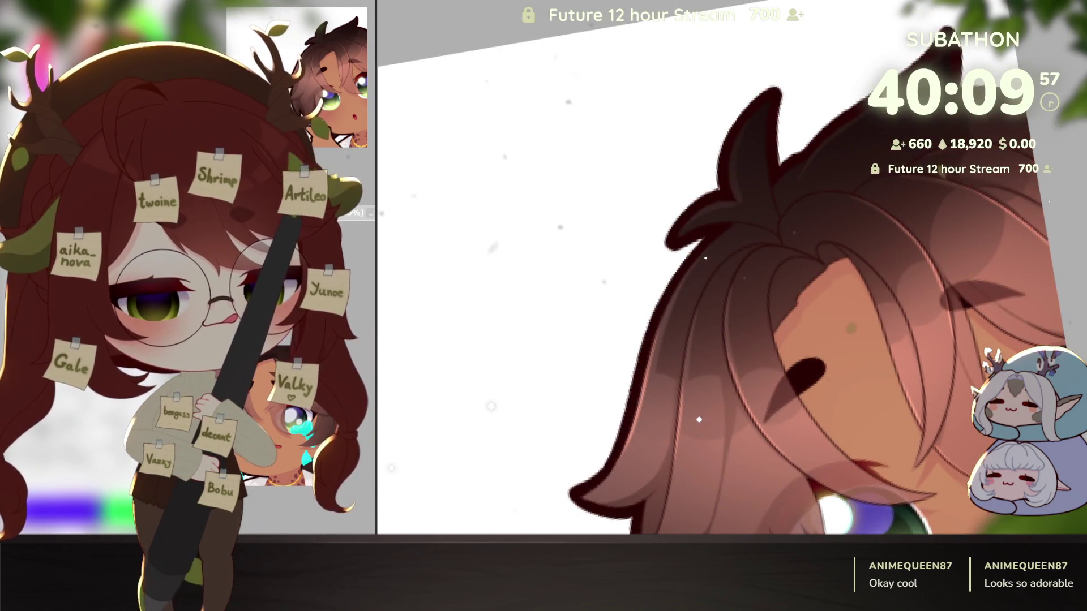
scroll(874, 332, "up", 2)
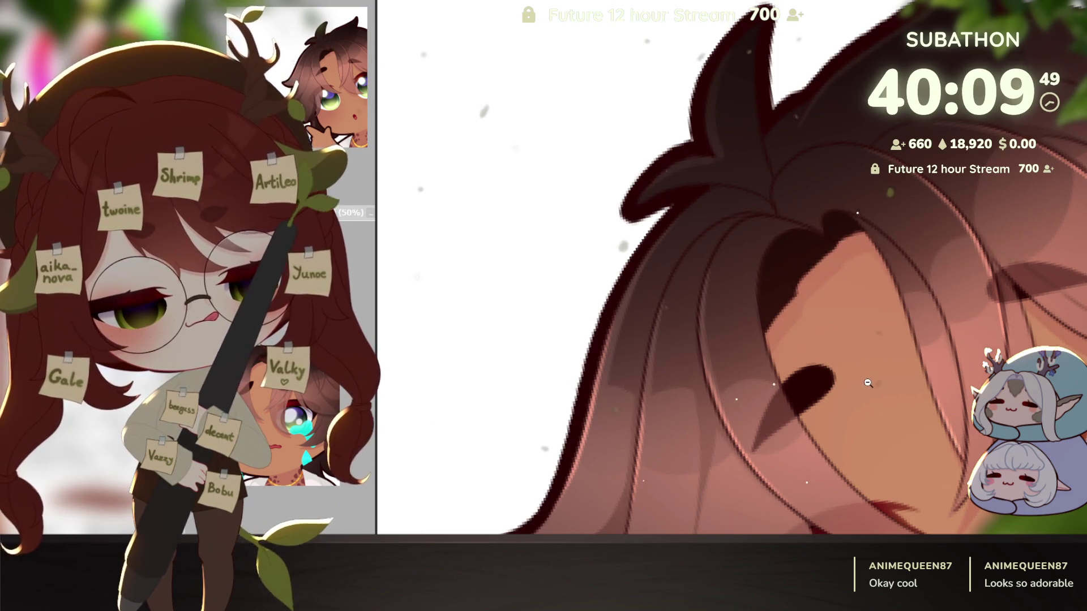
scroll(906, 390, "down", 3)
scroll(905, 389, "down", 4)
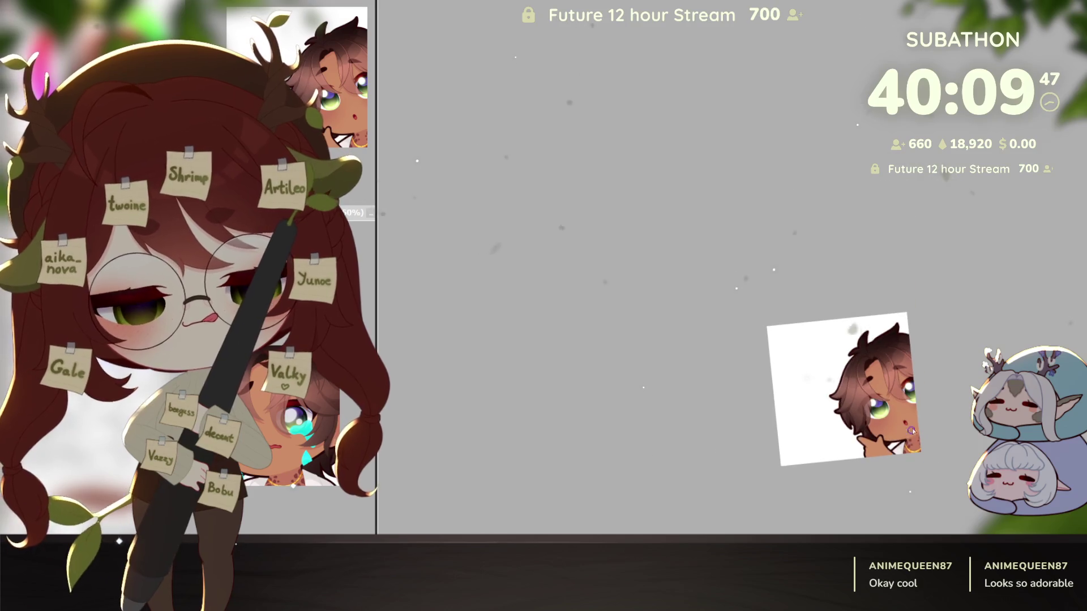
scroll(902, 441, "up", 3)
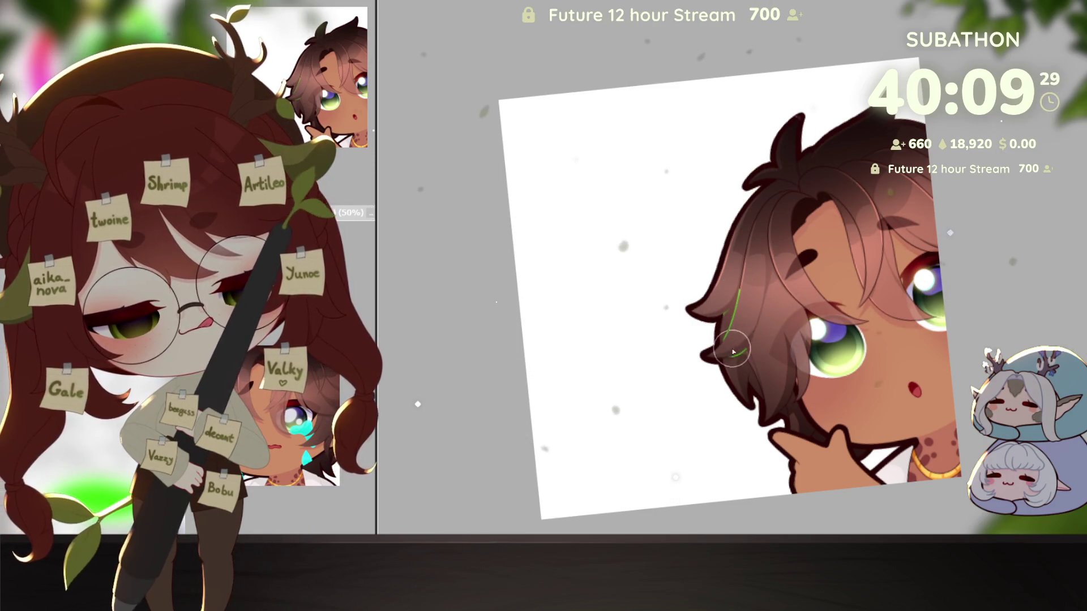
Paint green strands up the hair, across the forehead toward the eye, and down to the cheek
mouse_move(749, 355)
left_mouse_down()
mouse_move(761, 377)
mouse_move(752, 316)
mouse_move(781, 198)
mouse_move(825, 177)
left_mouse_up()
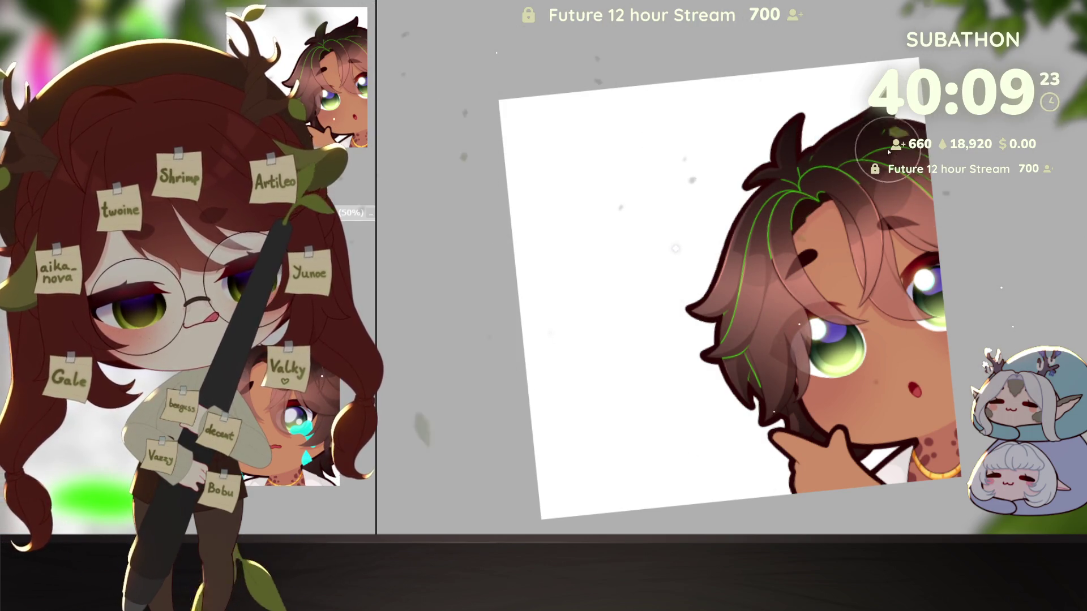
mouse_move(841, 248)
left_mouse_down()
mouse_move(872, 317)
mouse_move(954, 264)
left_mouse_up()
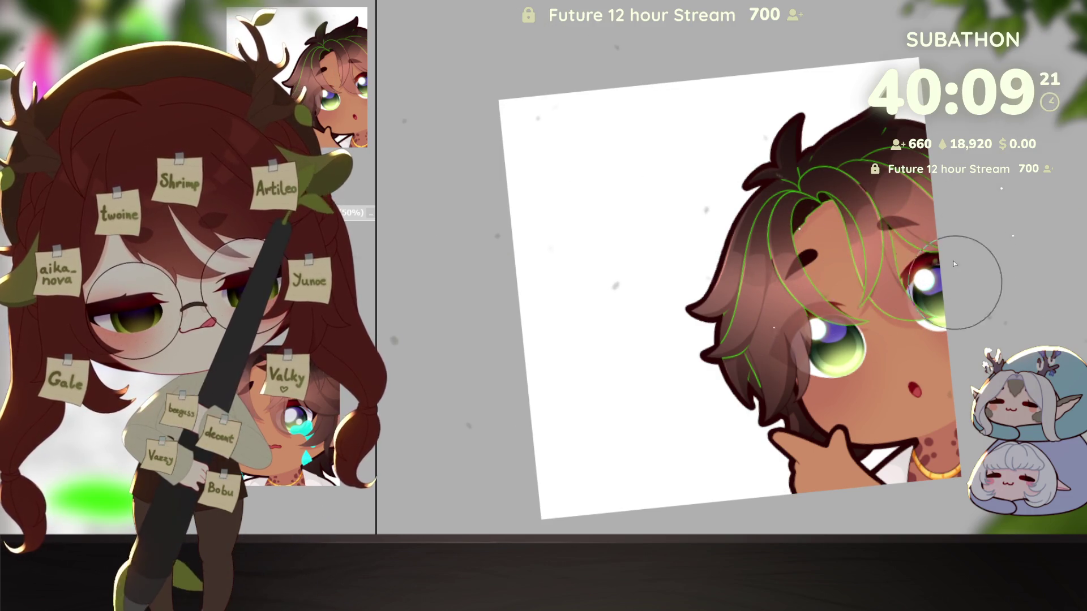
left_click_drag(806, 312, 792, 399)
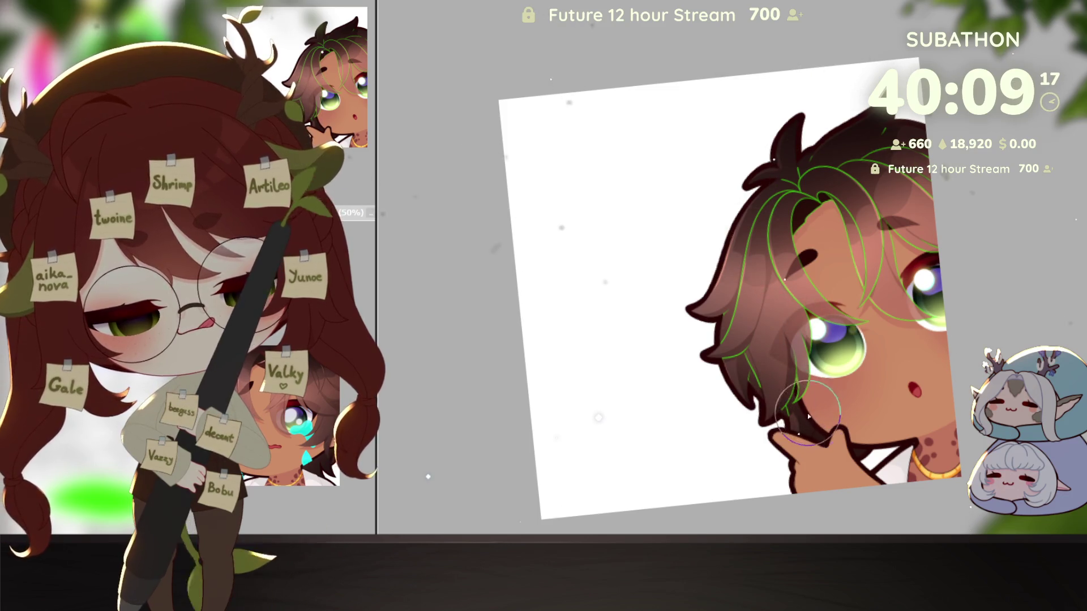
left_click_drag(860, 463, 791, 415)
scroll(764, 403, "up", 3)
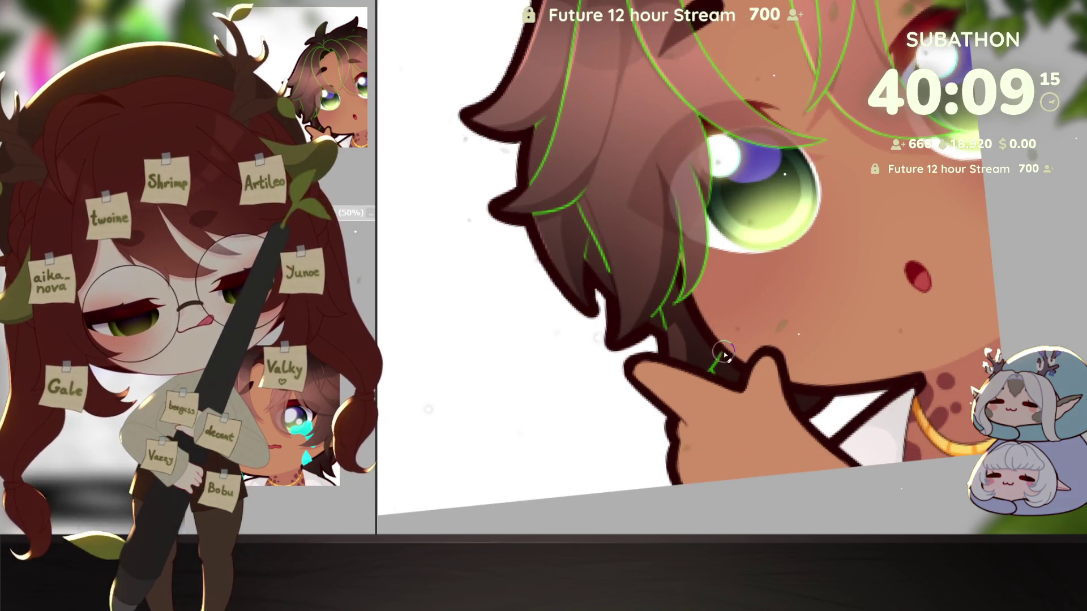
scroll(723, 357, "down", 3)
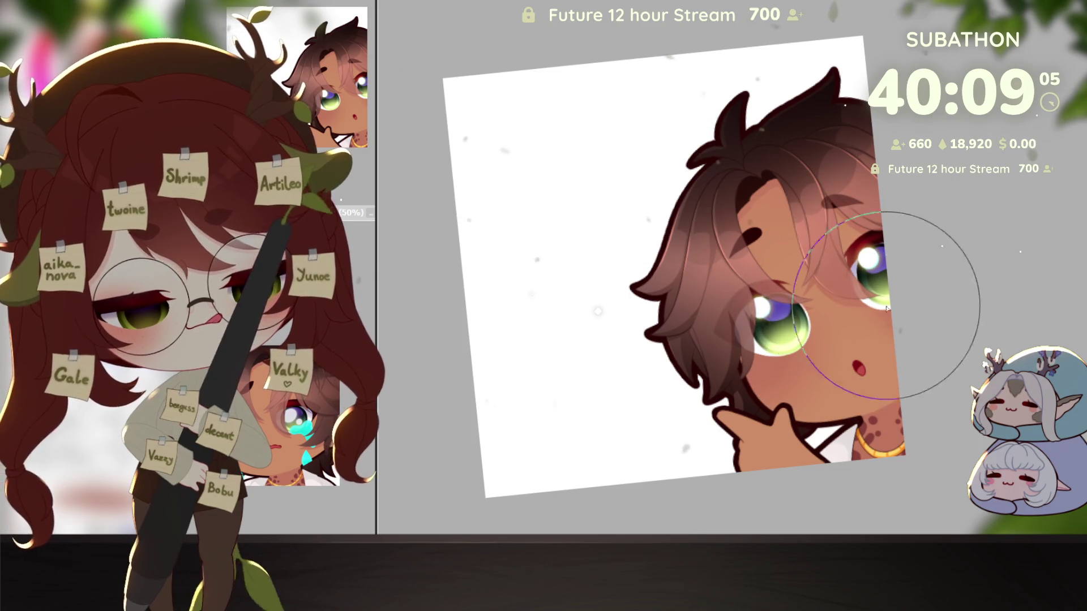
Zoom out to review the whole artwork, zoom back in on the face, and make the brush much larger
left_click(925, 370, "alt")
left_click(889, 386)
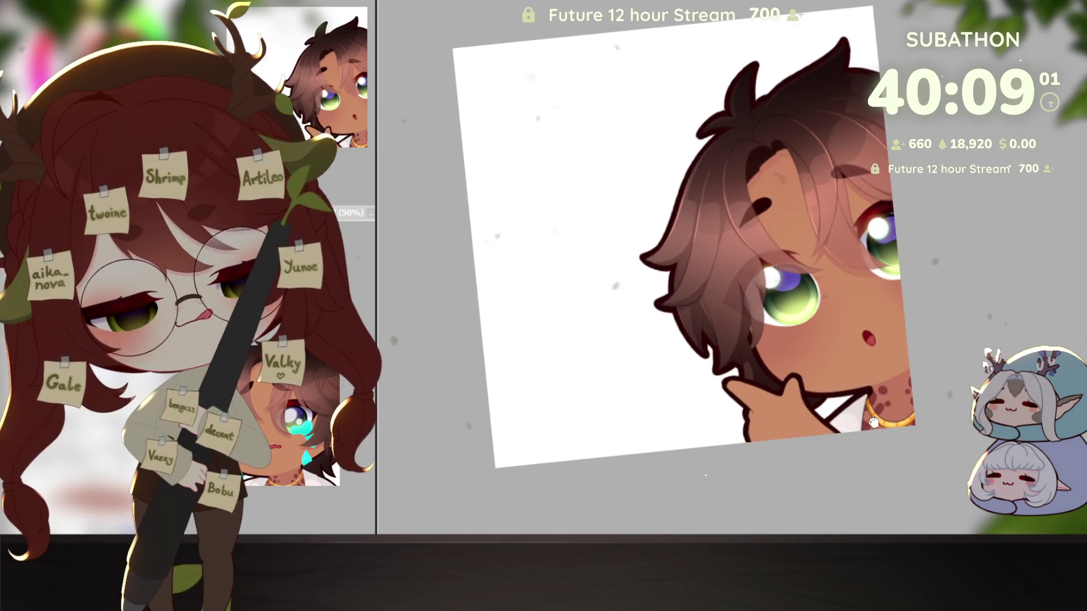
mouse_move(804, 374)
left_mouse_down()
mouse_move(858, 413)
mouse_move(915, 390)
left_mouse_up()
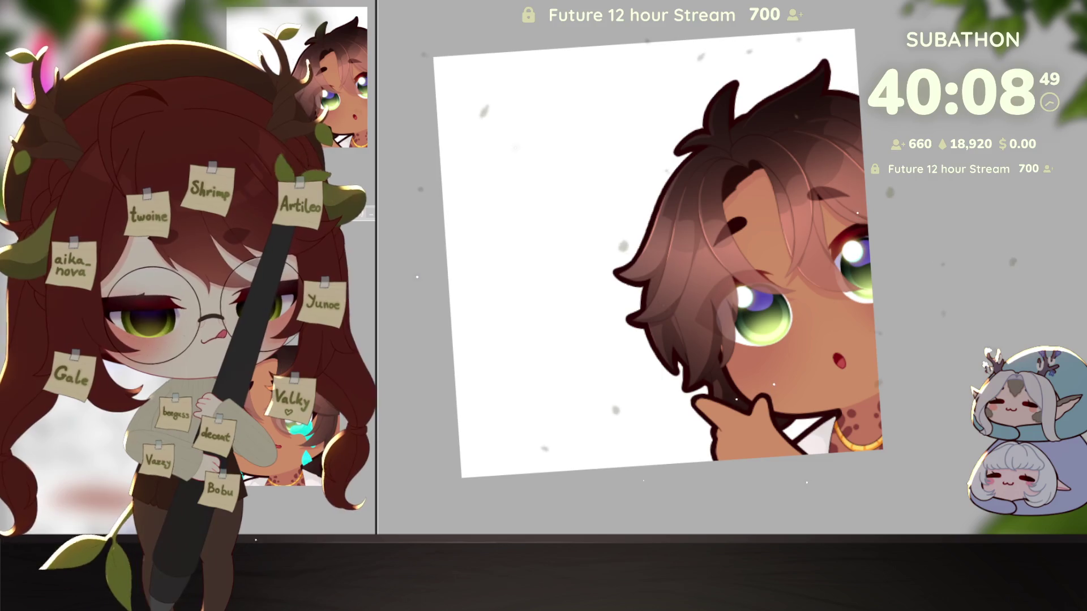
scroll(847, 450, "up", 2)
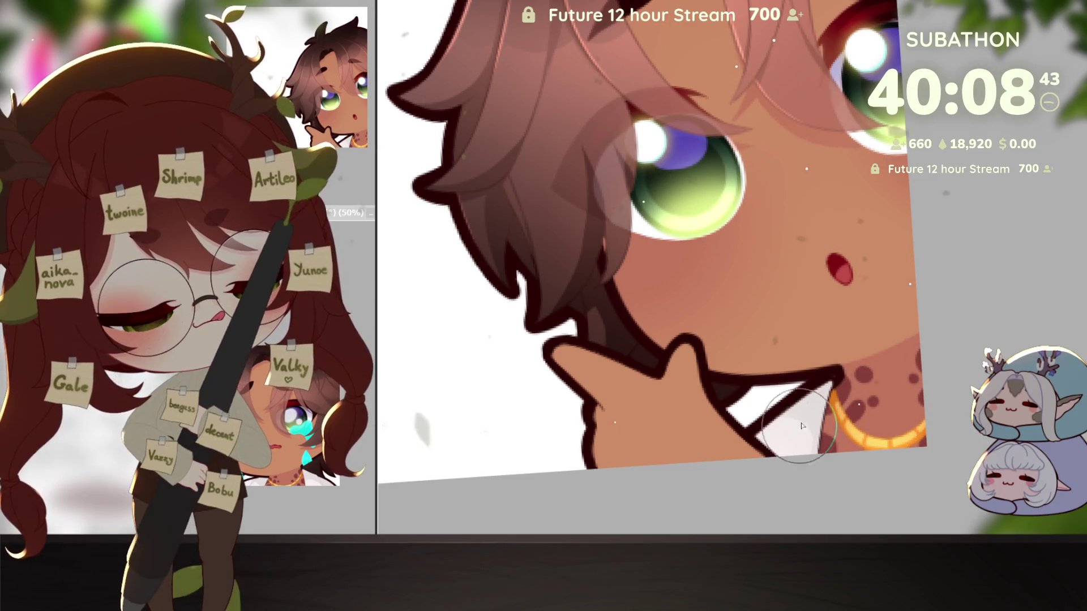
scroll(802, 426, "down", 2)
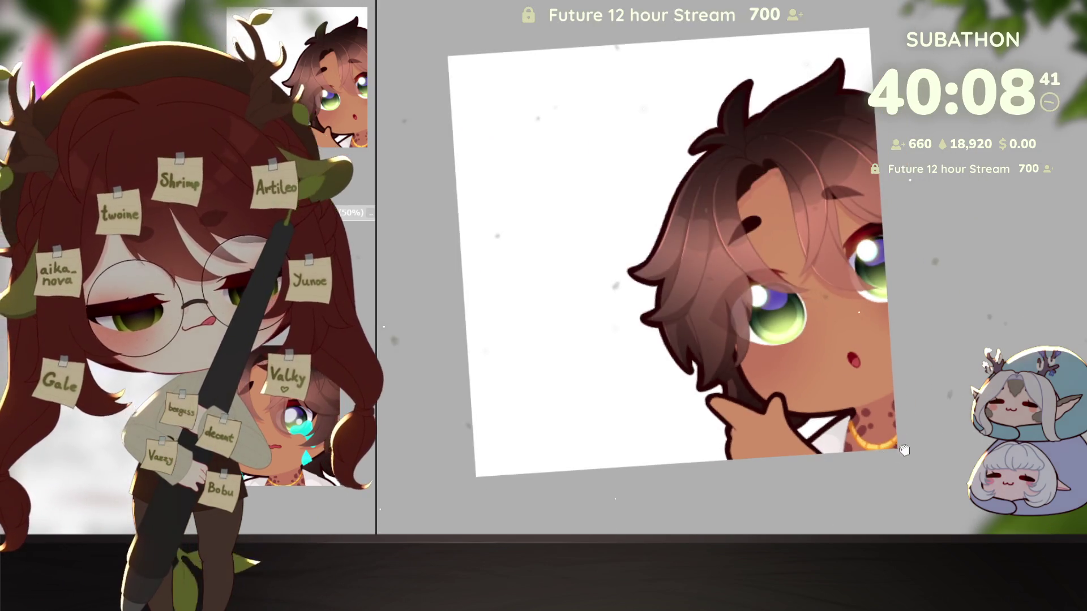
left_click_drag(904, 450, 905, 446)
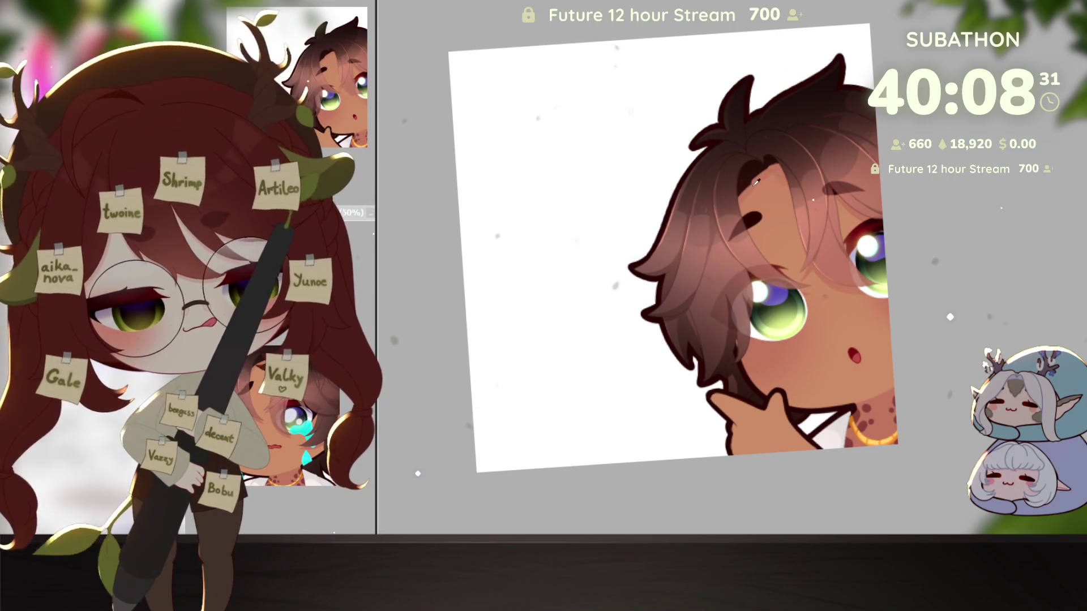
scroll(813, 460, "up", 2)
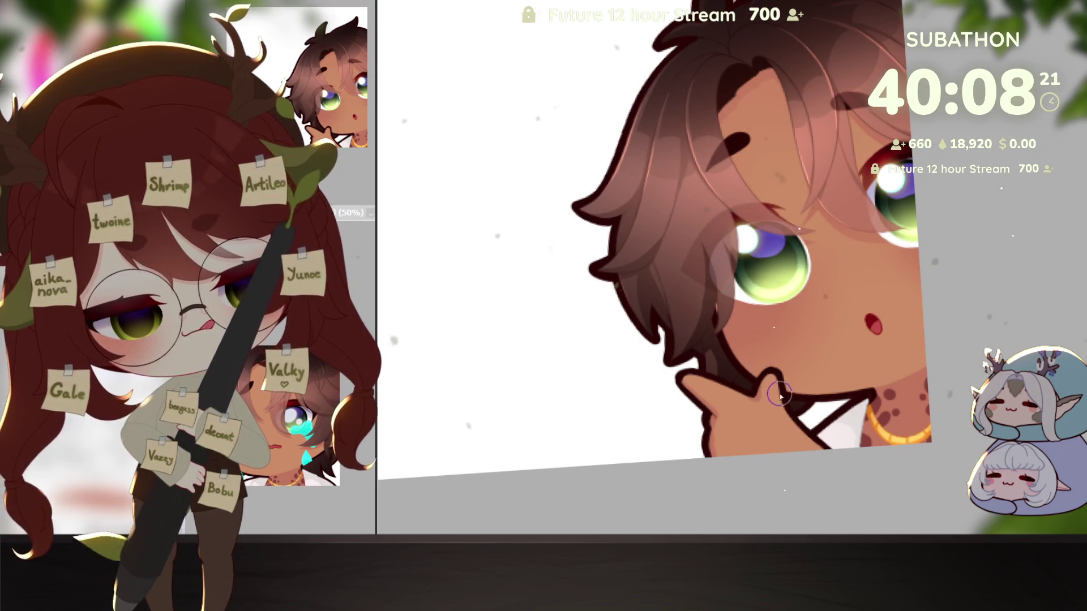
key("e")
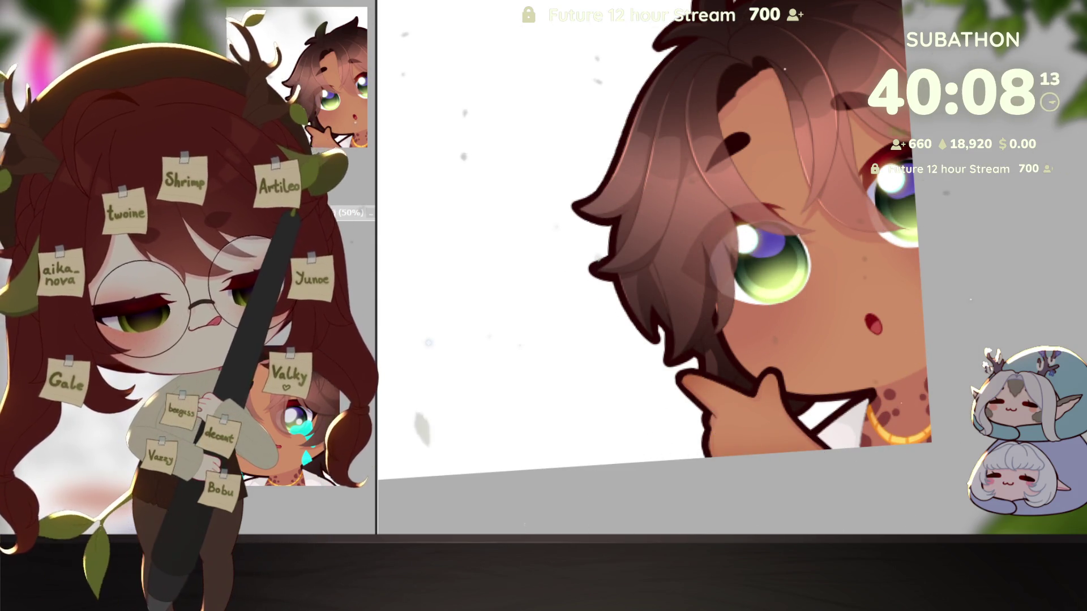
scroll(895, 420, "down", 5)
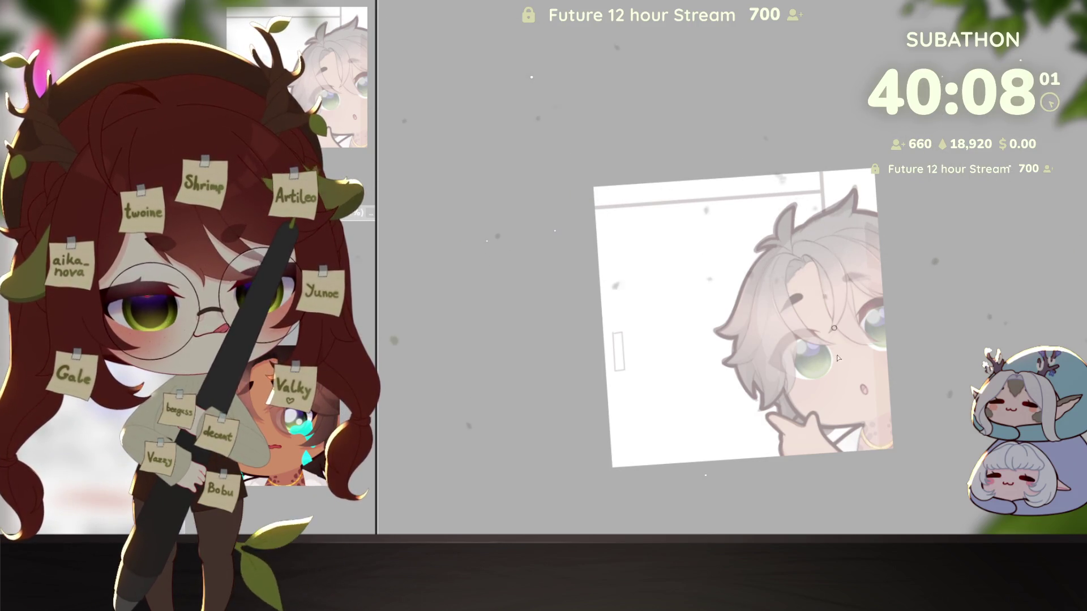
Draw the door's vertical edge and thick top line, and close the top of the handle outline
left_click_drag(811, 166, 849, 529)
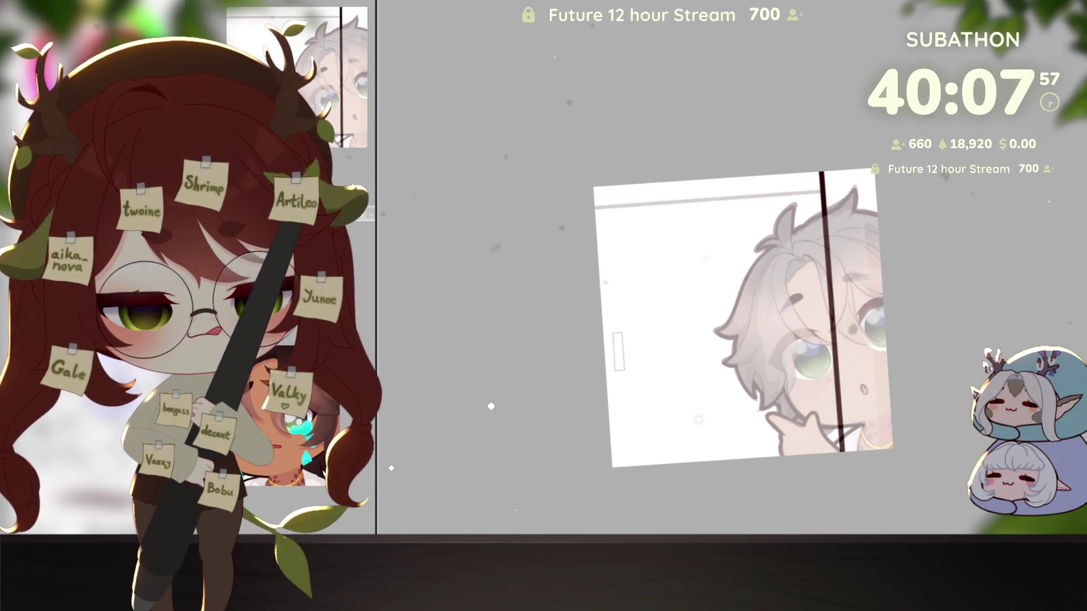
mouse_move(750, 299)
left_mouse_down()
mouse_move(784, 339)
mouse_move(909, 348)
left_mouse_up()
mouse_move(678, 327)
left_mouse_down()
mouse_move(857, 121)
mouse_move(1051, 338)
left_mouse_up()
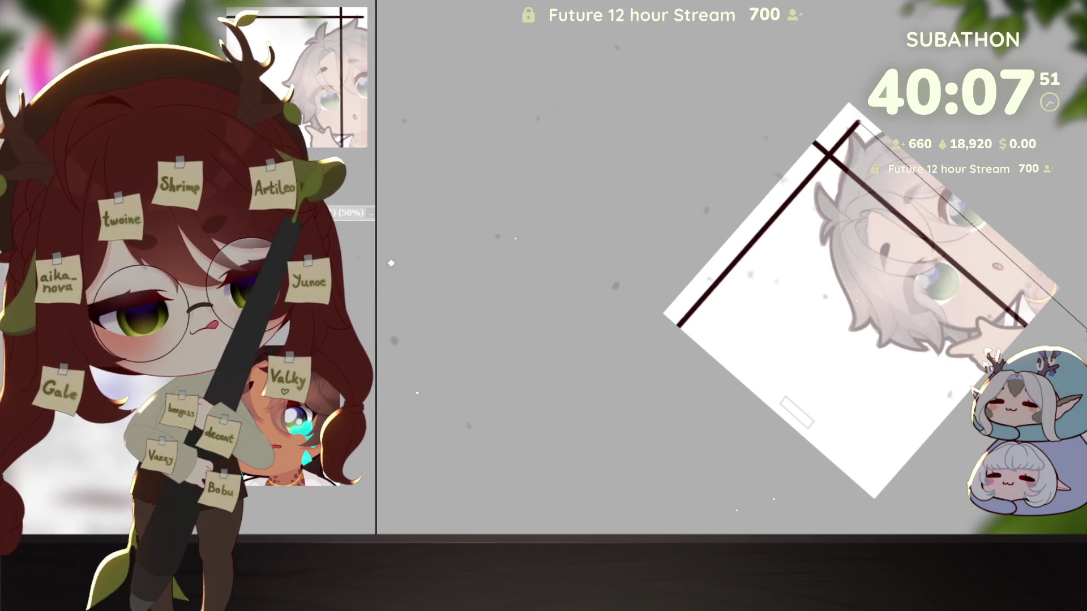
scroll(739, 355, "up", 3)
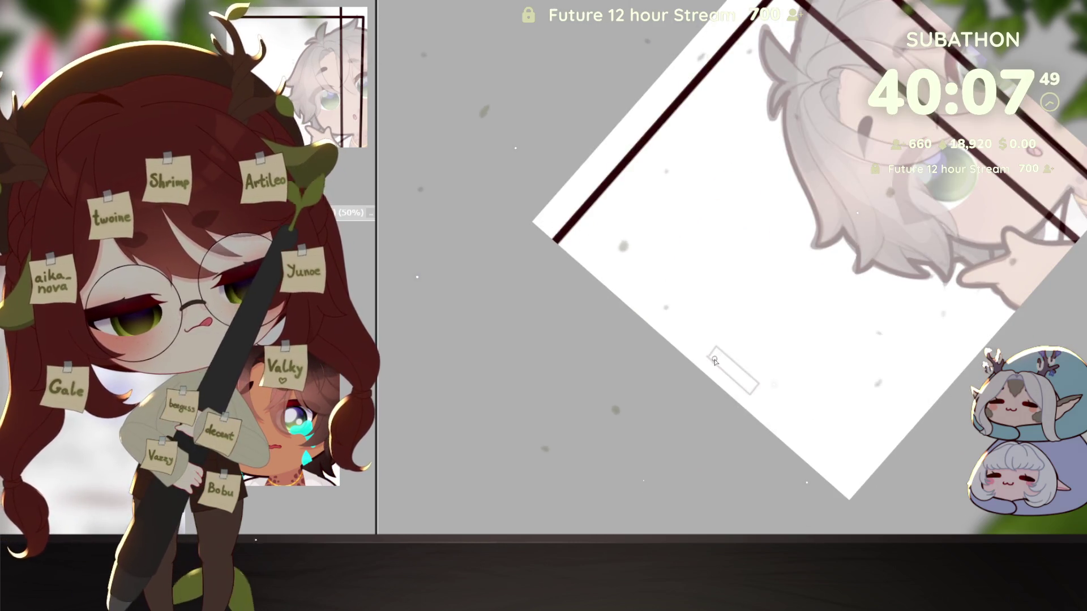
scroll(714, 361, "up", 2)
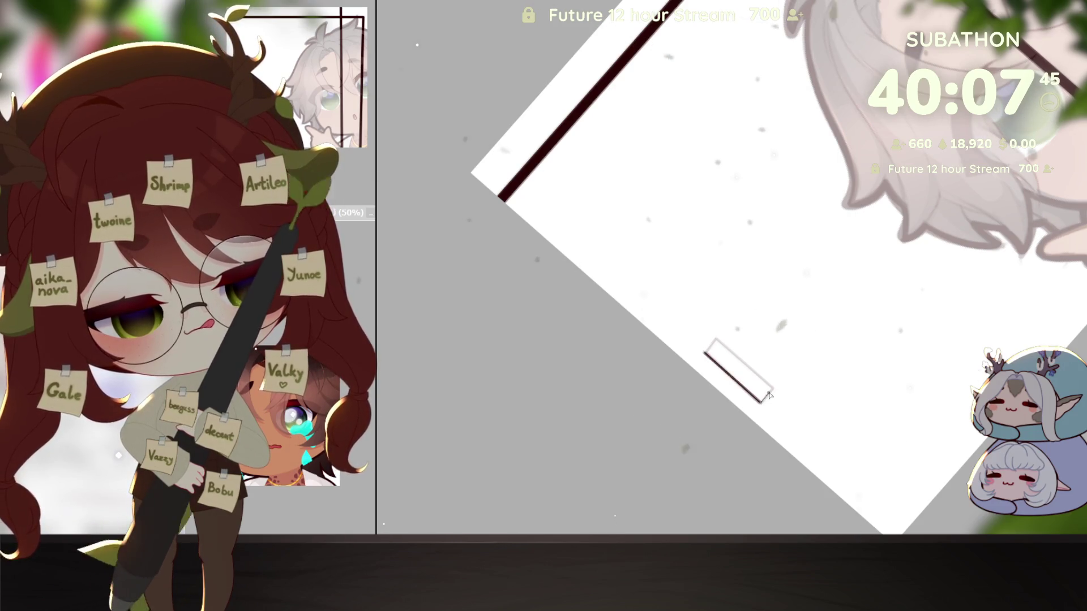
left_click_drag(774, 391, 714, 340)
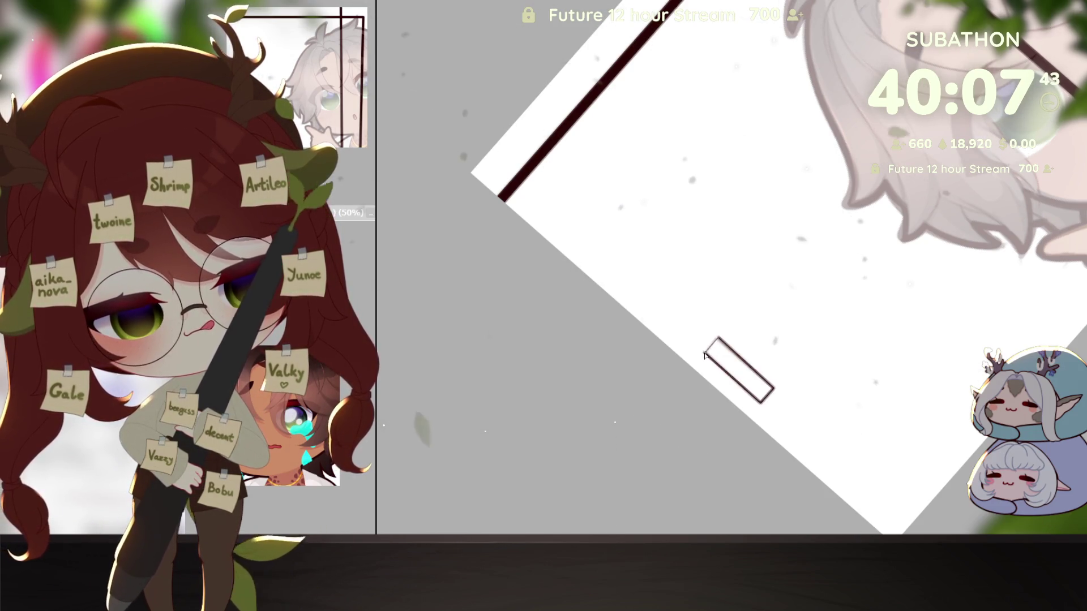
left_click_drag(893, 316, 918, 445)
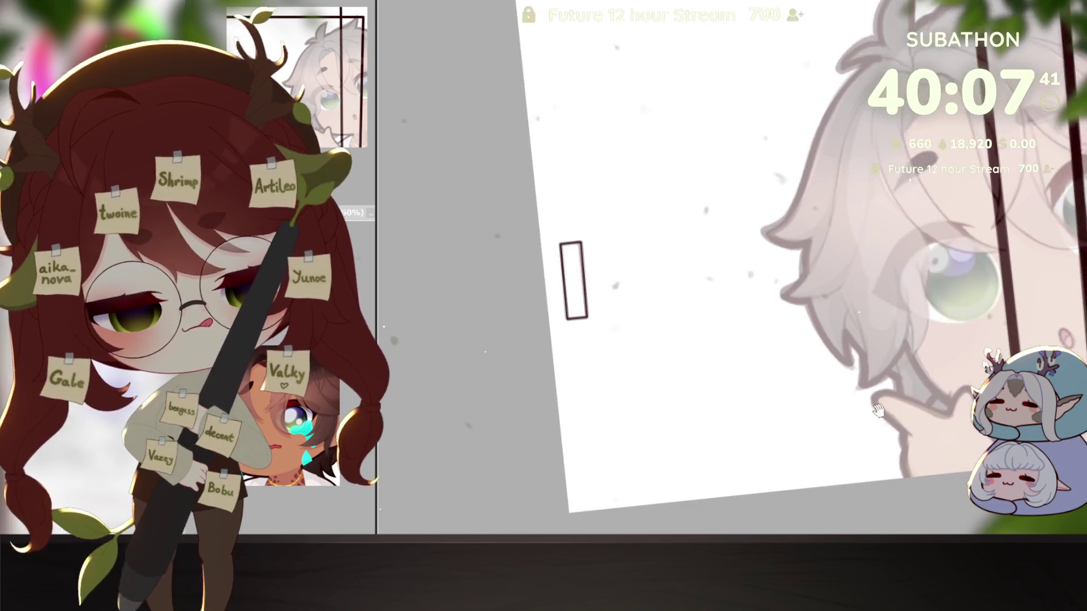
scroll(918, 445, "down", 5)
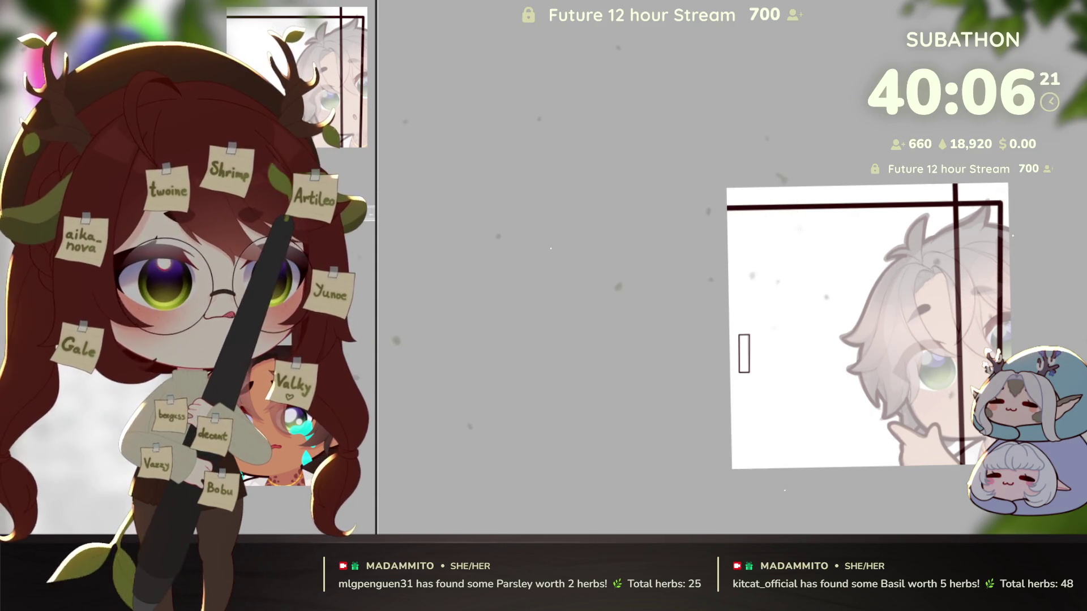
Test selections: magic-wand the door area, invert it, select all, and deselect
left_click(928, 308)
key("ctrl+shift+i")
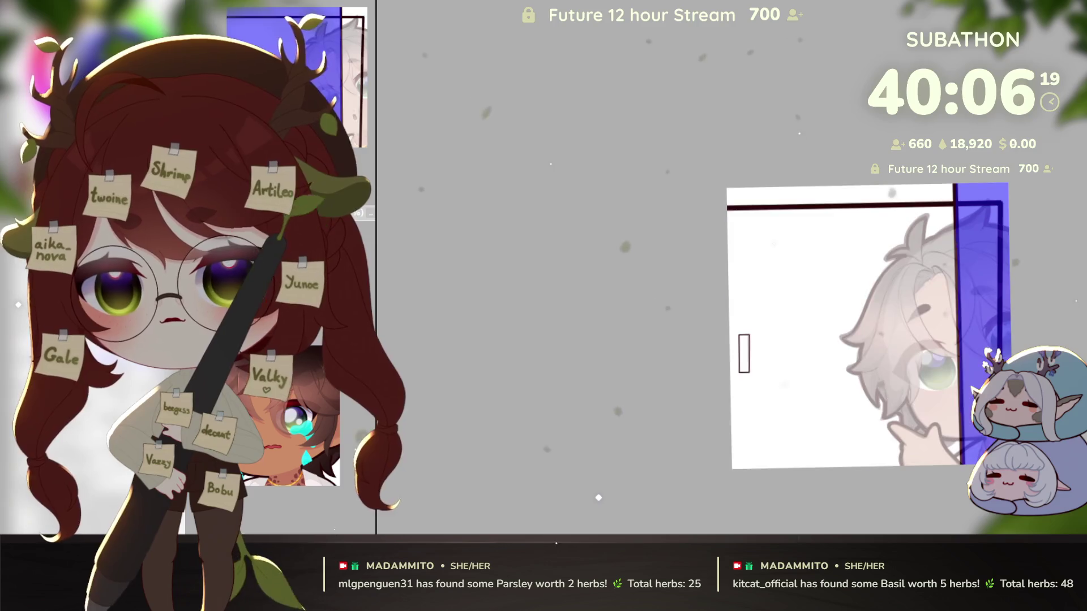
key("ctrl+d")
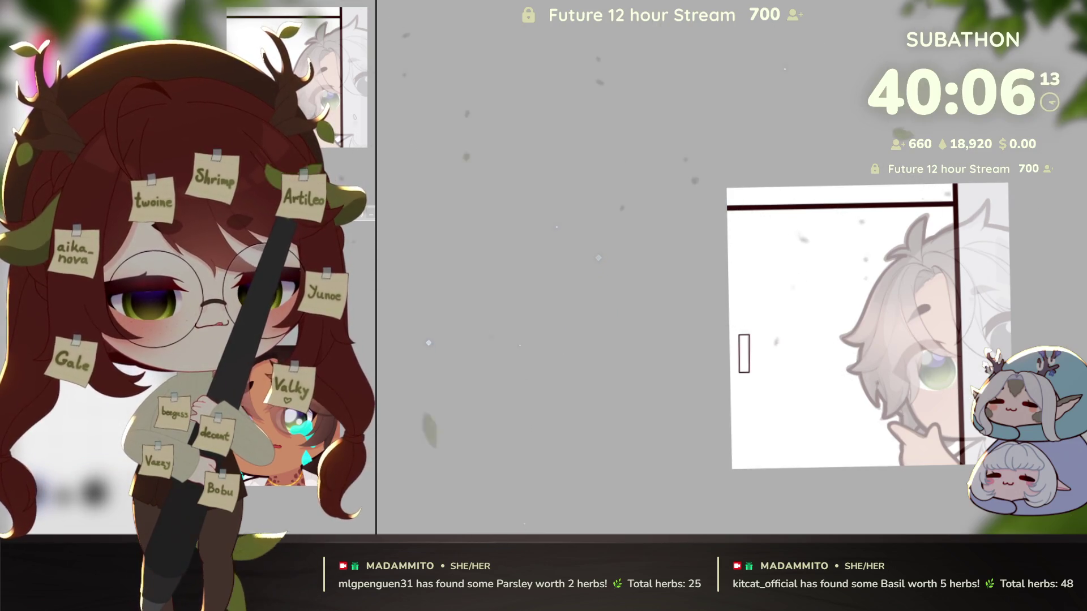
key("ctrl+a")
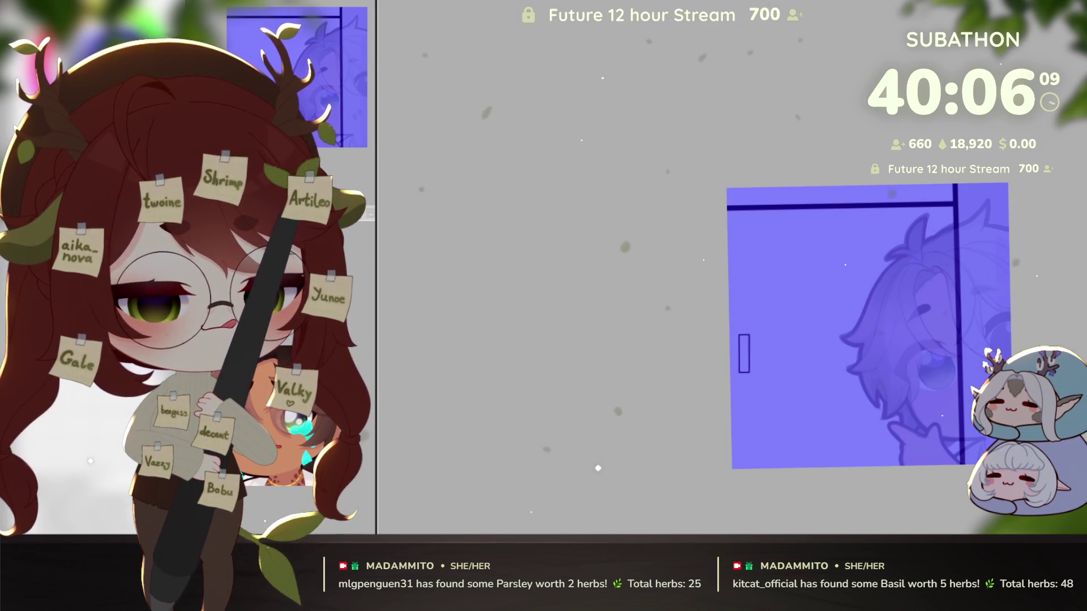
key("ctrl+d")
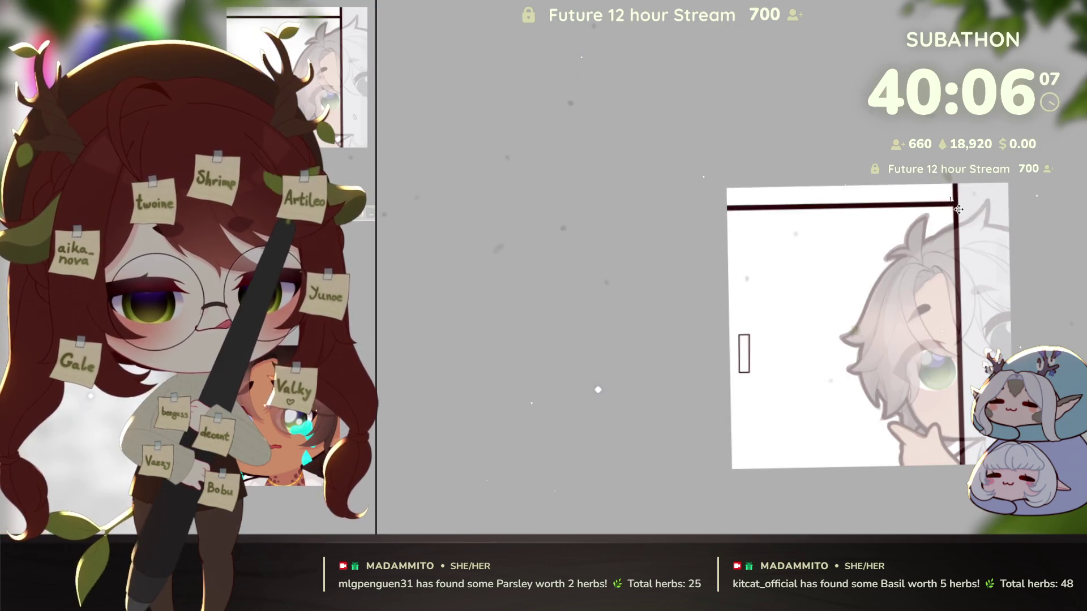
Invert the selection back and forth, deselect, and remove the faint boy sketch
key("ctrl+shift+i")
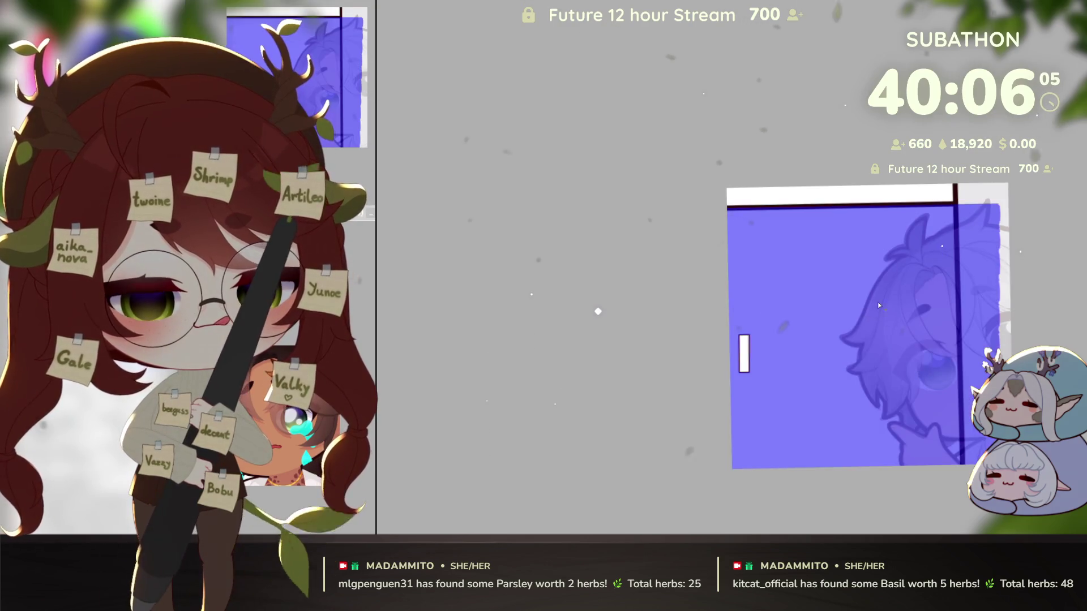
key("ctrl+shift+i")
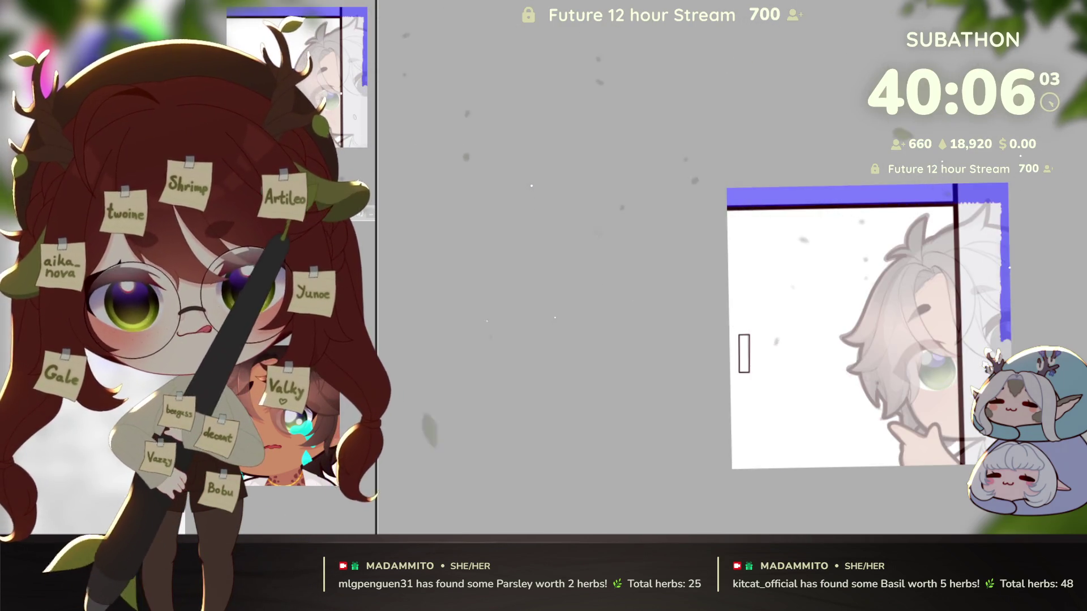
key("ctrl+shift+i")
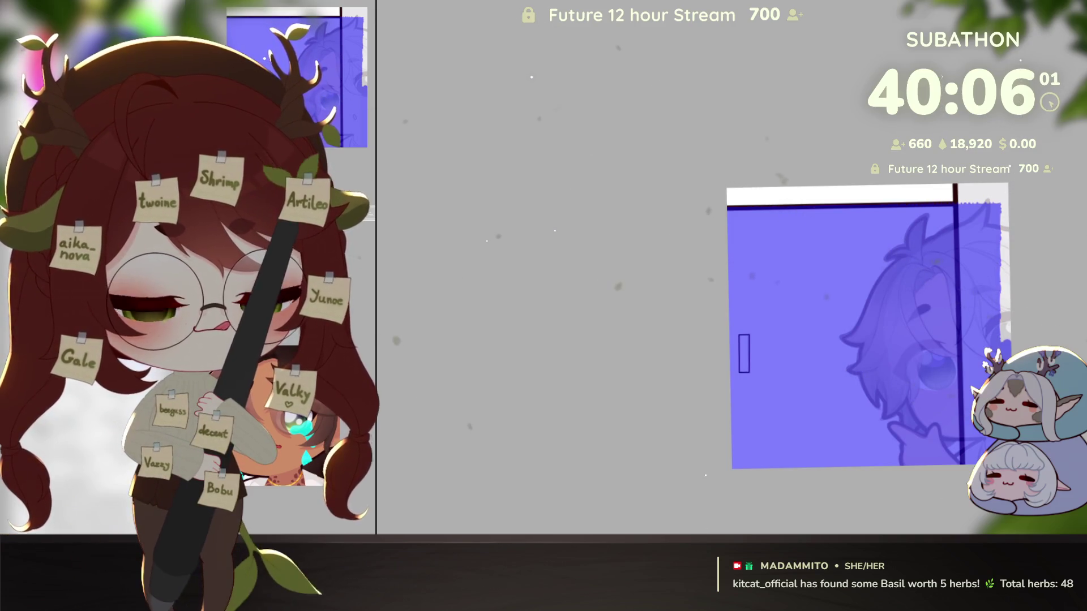
key("ctrl+d")
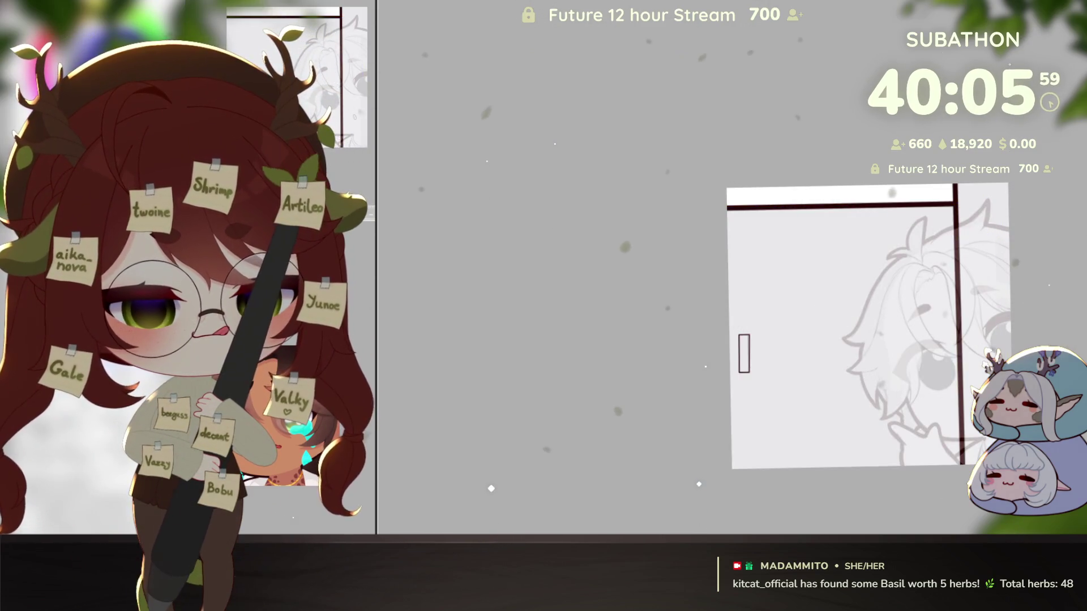
key("Delete")
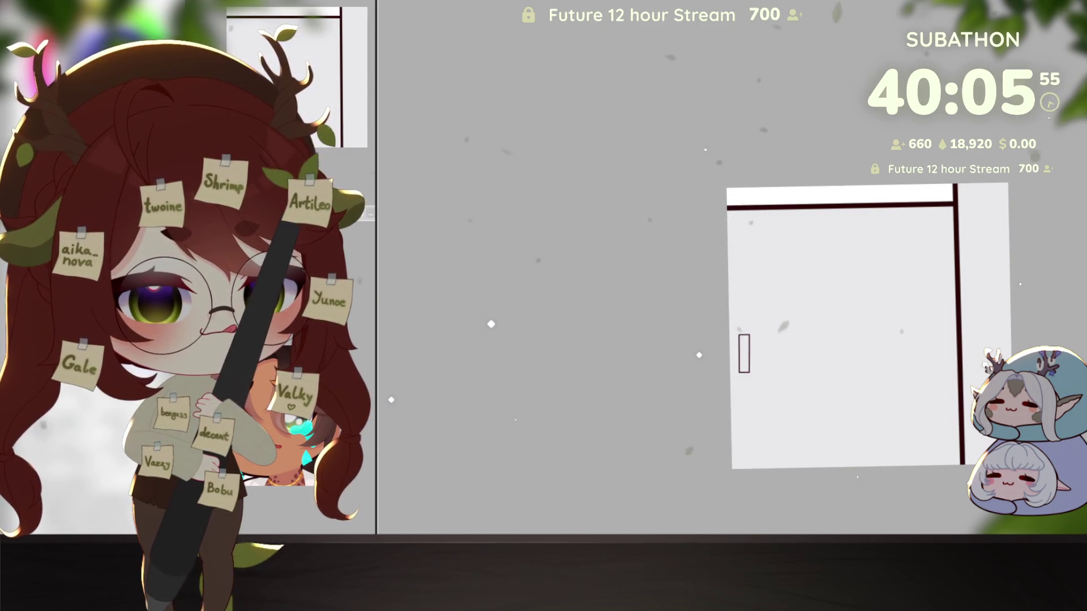
Brush a broad grey airbrush stroke across the door, then undo it
scroll(854, 300, "down", 2)
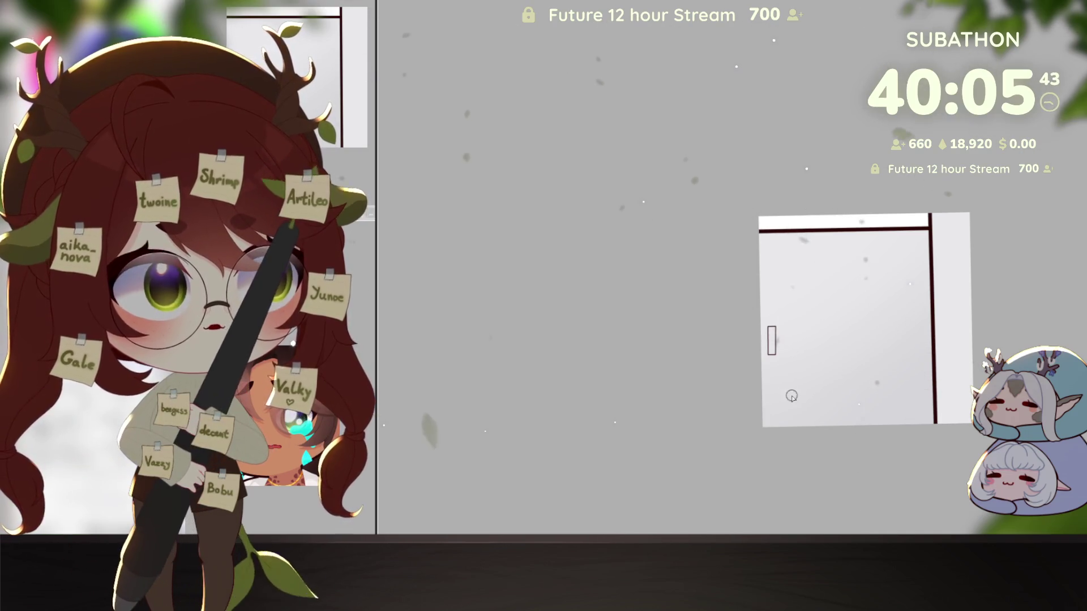
left_click_drag(704, 451, 988, 148)
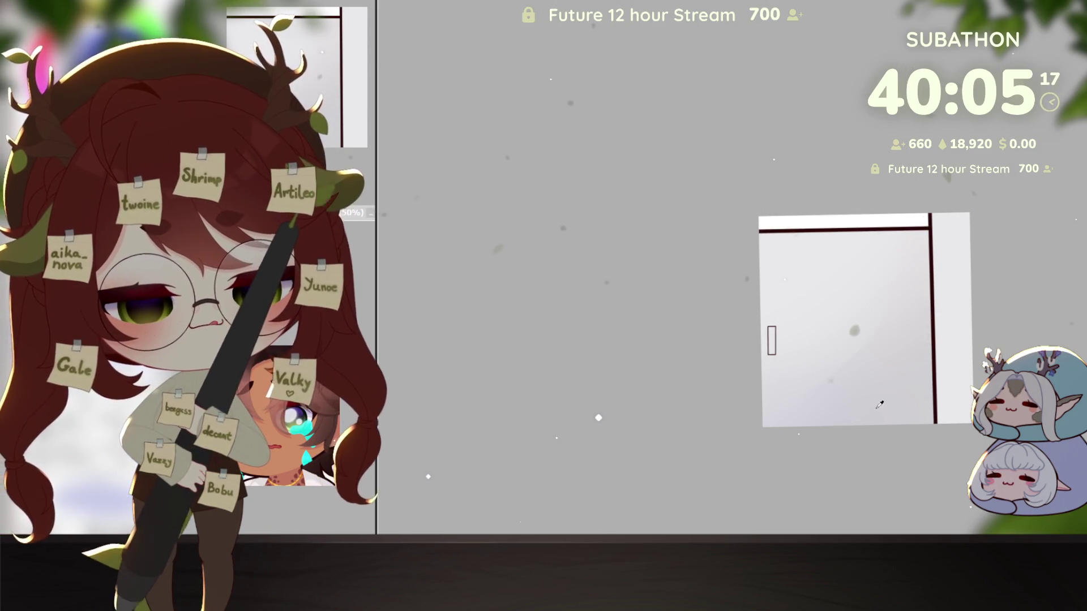
key("ctrl+z")
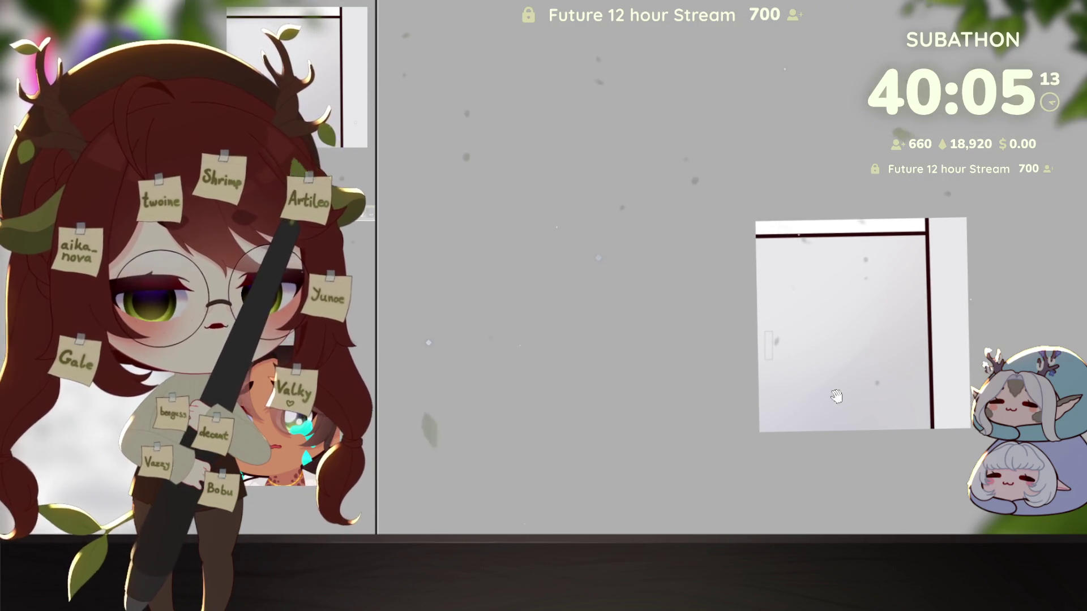
scroll(836, 396, "up", 5)
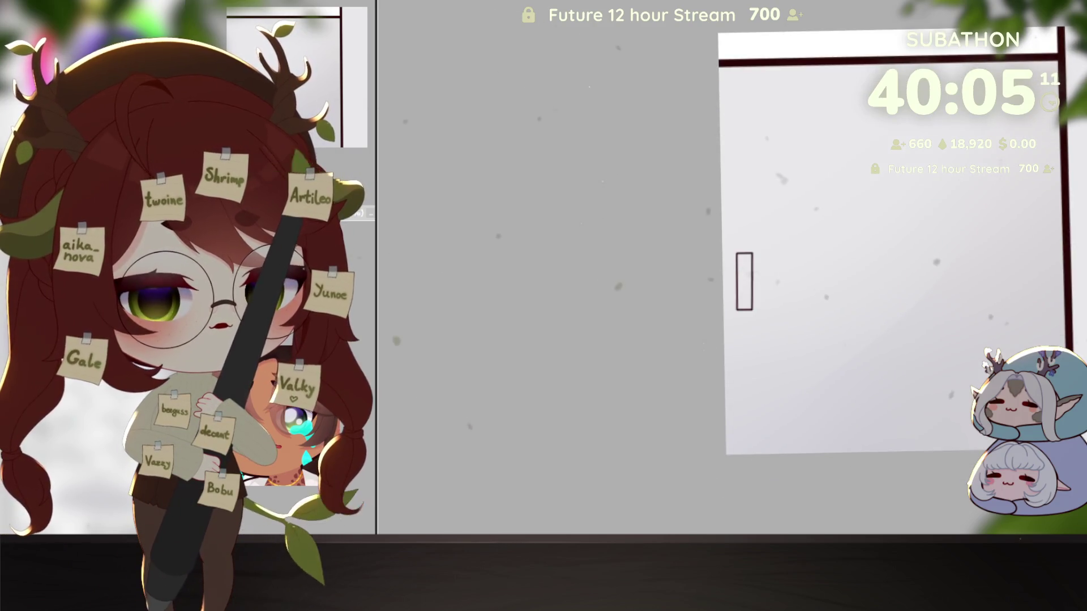
Try Magic Wand selections of the door's top bar, right edge, handle and frame, undoing them
left_click(940, 292)
key("ctrl+z")
left_click(745, 281)
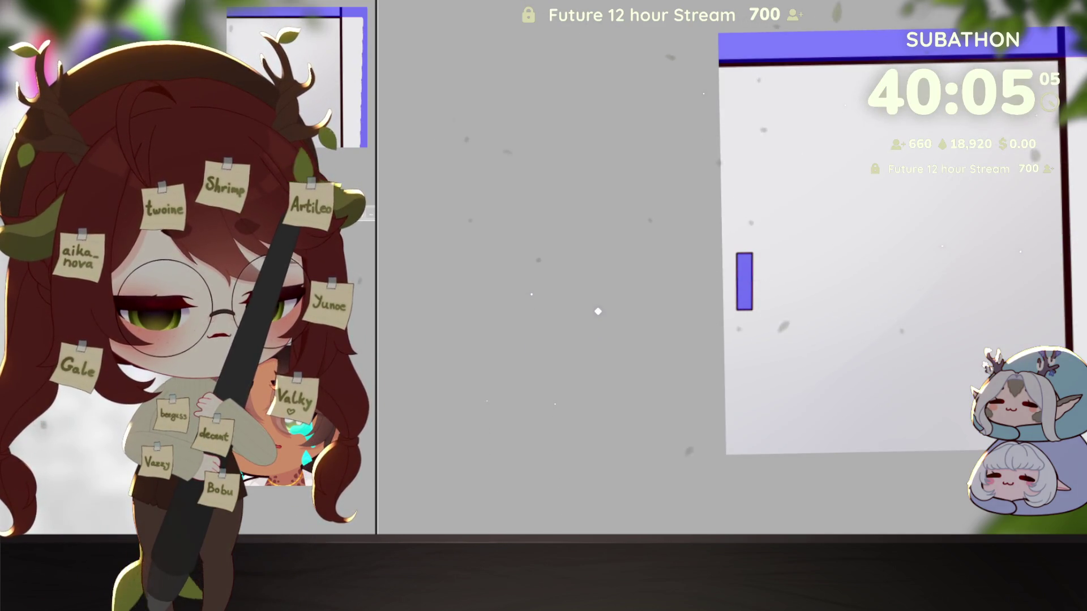
key("ctrl+z")
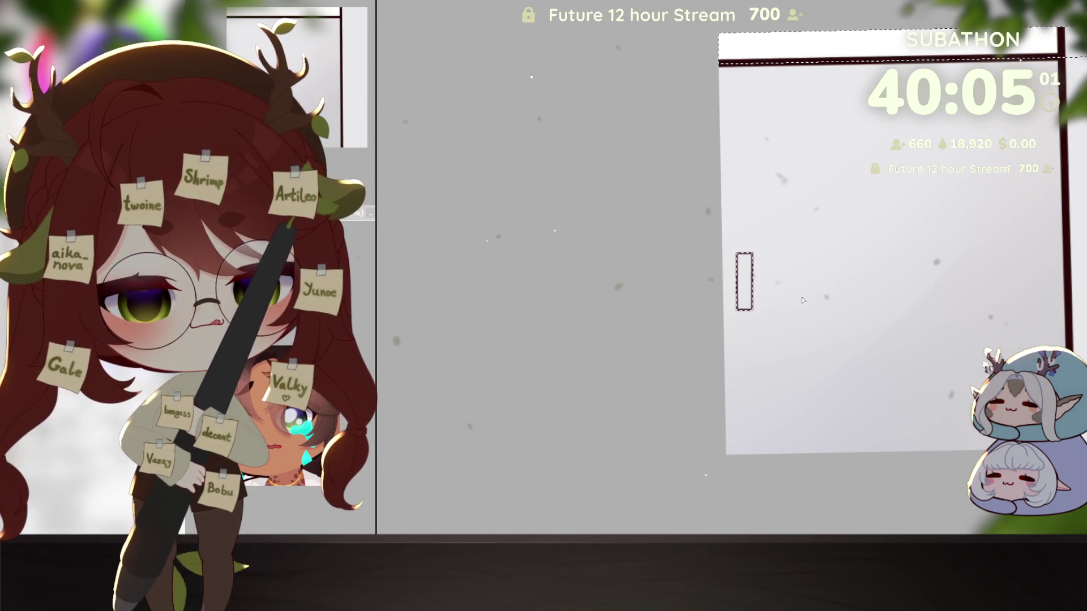
Lasso-select the door handle, test a purple-blue fill on it, and undo the fill
left_click_drag(991, 238, 862, 265)
mouse_move(569, 28)
left_mouse_down()
mouse_move(552, 107)
mouse_move(985, 525)
left_mouse_up()
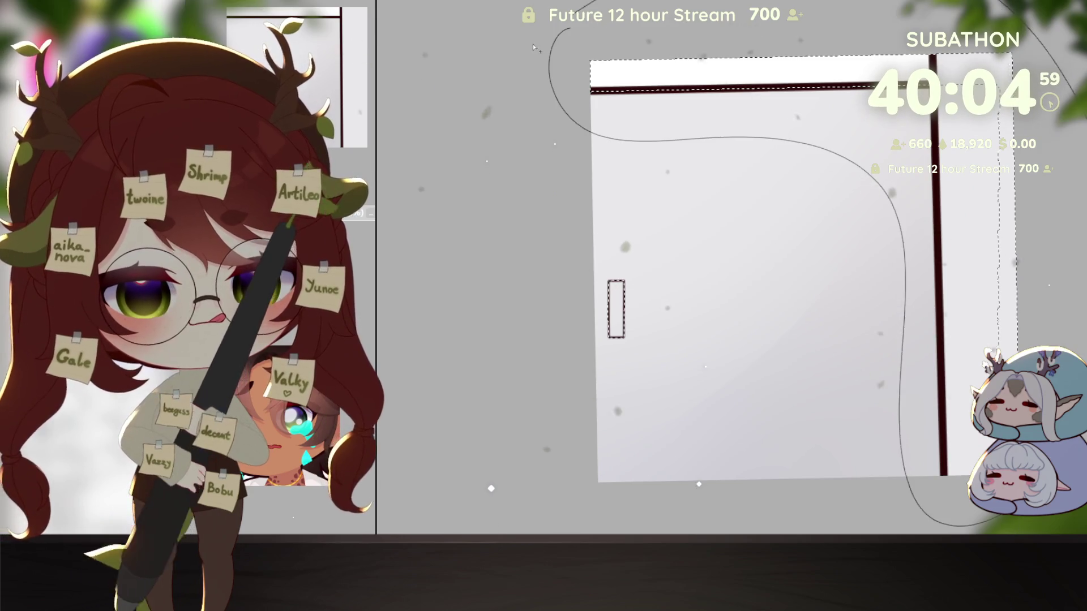
mouse_move(566, 34)
left_mouse_down()
mouse_move(1065, 498)
mouse_move(855, 460)
mouse_move(987, 422)
left_mouse_up()
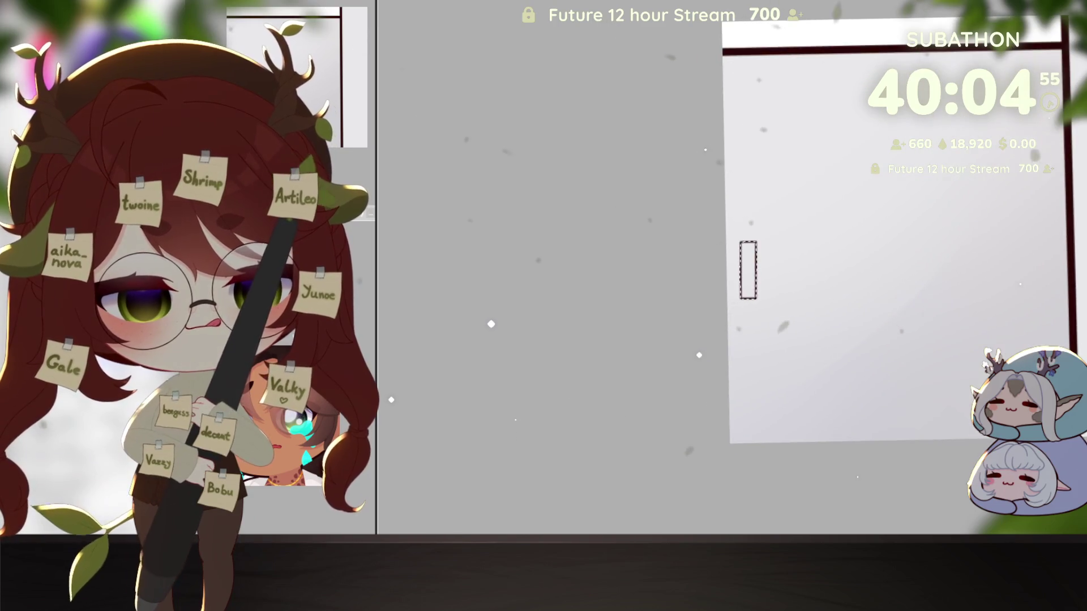
left_click_drag(748, 246, 748, 294)
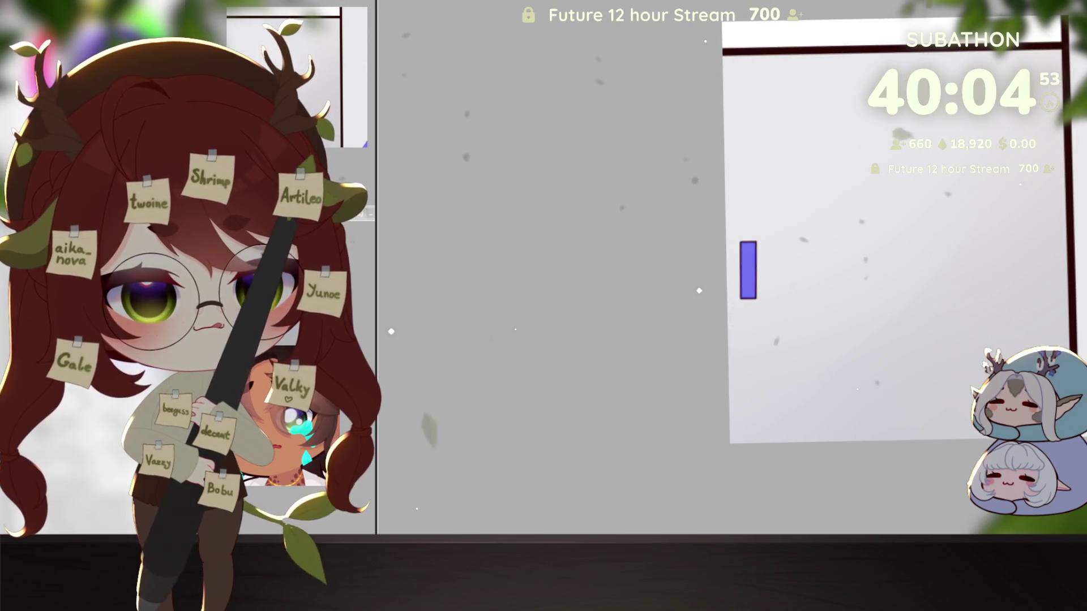
key("ctrl+z")
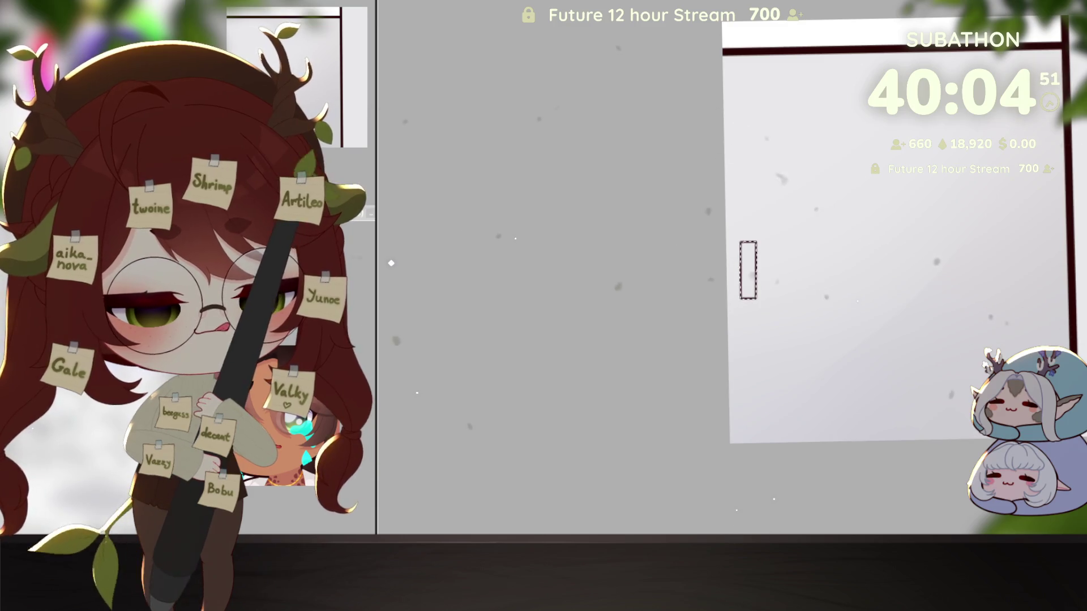